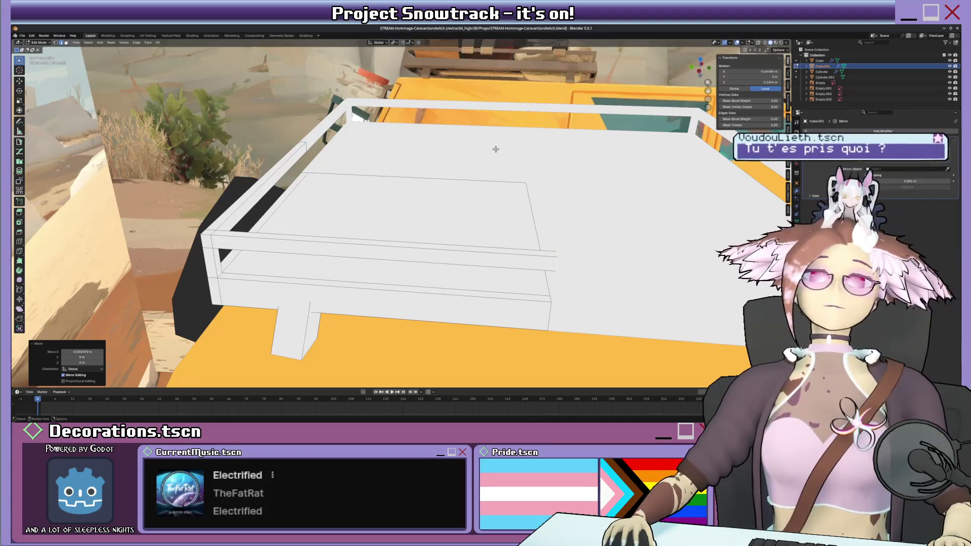
# - Orbit and zoom around the mirrored roof rack platform, then return to Object Mode
pyautogui.scroll(-4, 494, 154)
pyautogui.moveTo(494, 154); pyautogui.dragTo(557, 258, button='middle')
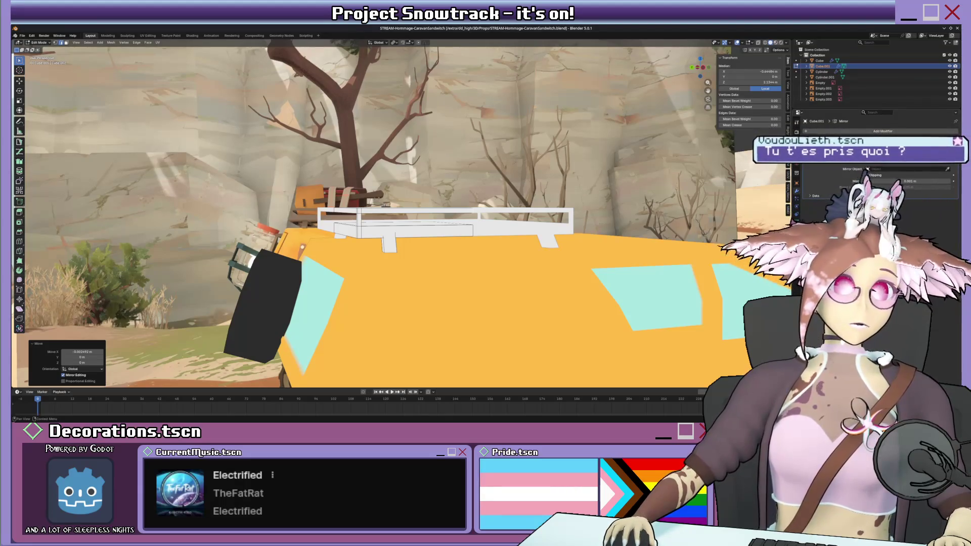
pyautogui.moveTo(541, 263); pyautogui.dragTo(561, 269, button='middle')
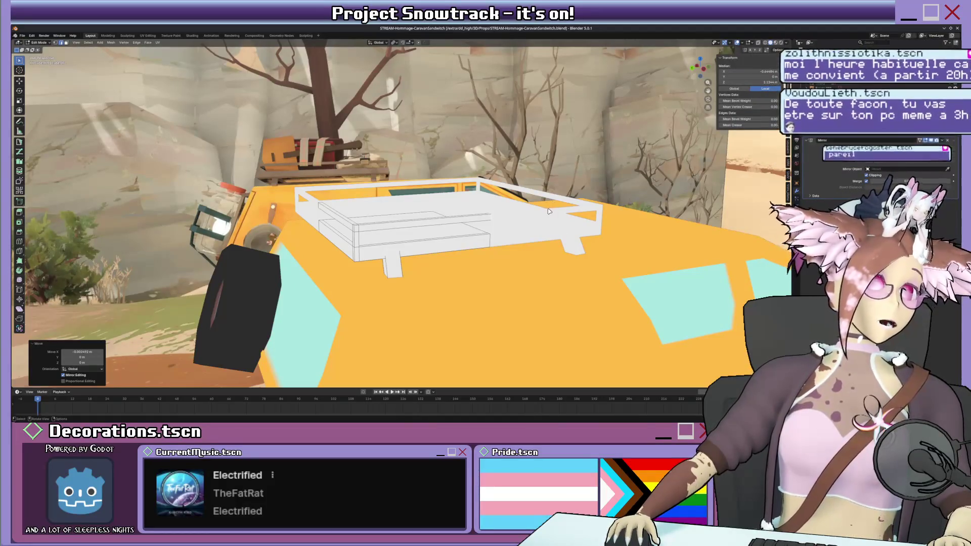
pyautogui.moveTo(506, 219); pyautogui.dragTo(414, 228, button='middle')
pyautogui.scroll(3, 402, 230)
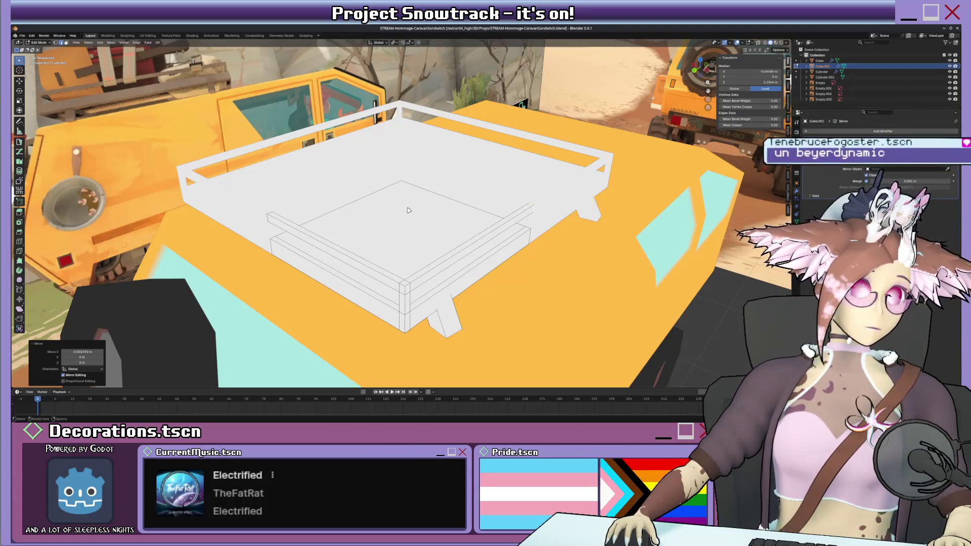
pyautogui.scroll(-3, 409, 211)
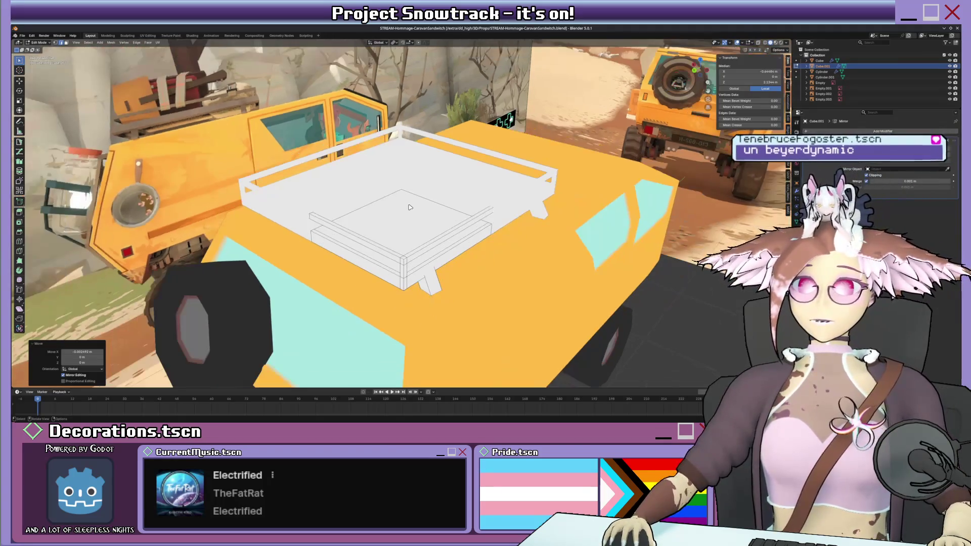
pyautogui.moveTo(409, 210); pyautogui.dragTo(425, 224, button='middle')
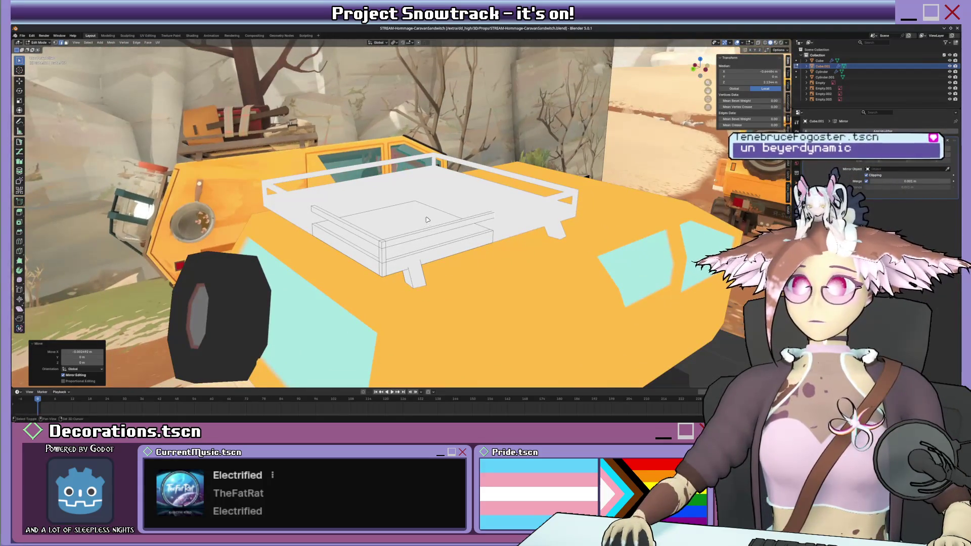
pyautogui.scroll(3, 426, 225)
pyautogui.moveTo(427, 224); pyautogui.dragTo(389, 187, button='middle')
pyautogui.press('Tab')
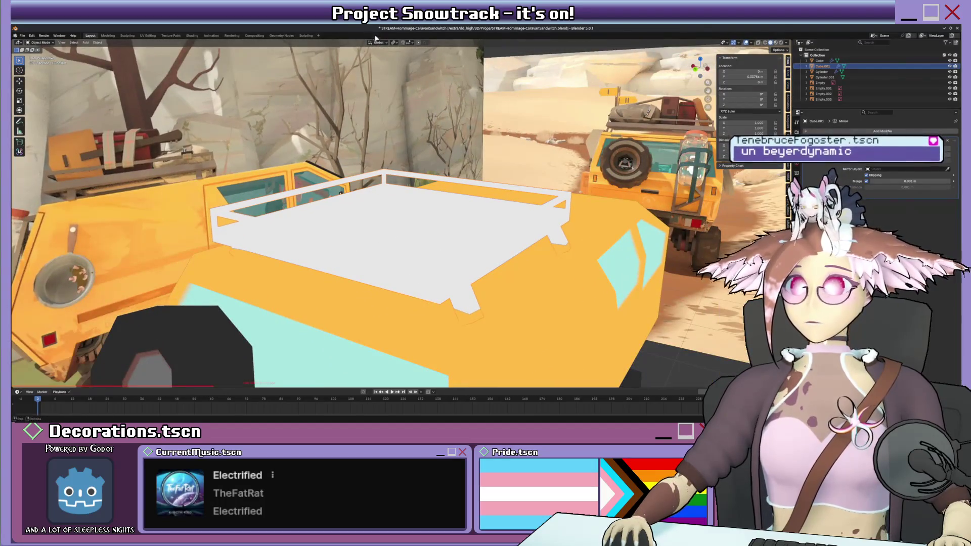
# - Add a cube and enter its Edit Mode, viewing the van from side and front
pyautogui.click(85, 42)
pyautogui.moveTo(111, 50)
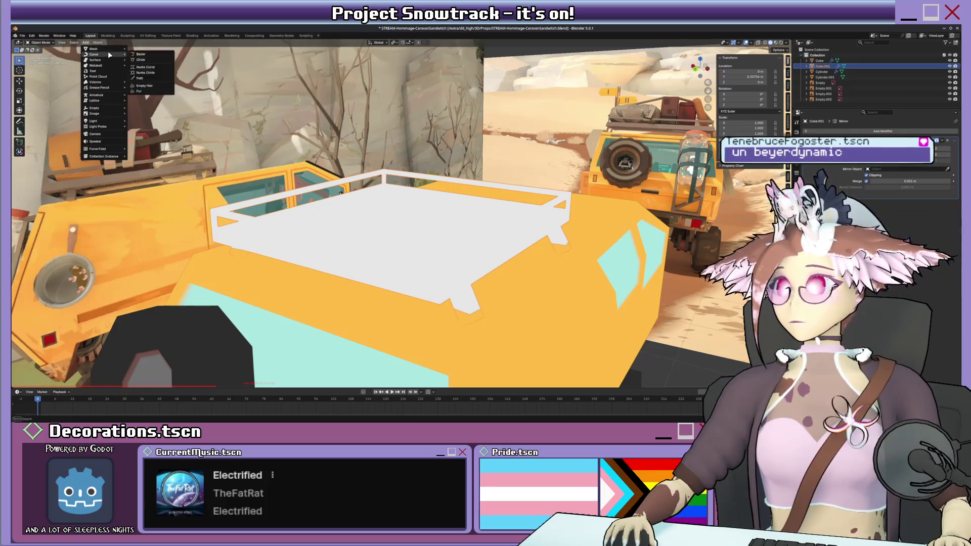
pyautogui.click(140, 54)
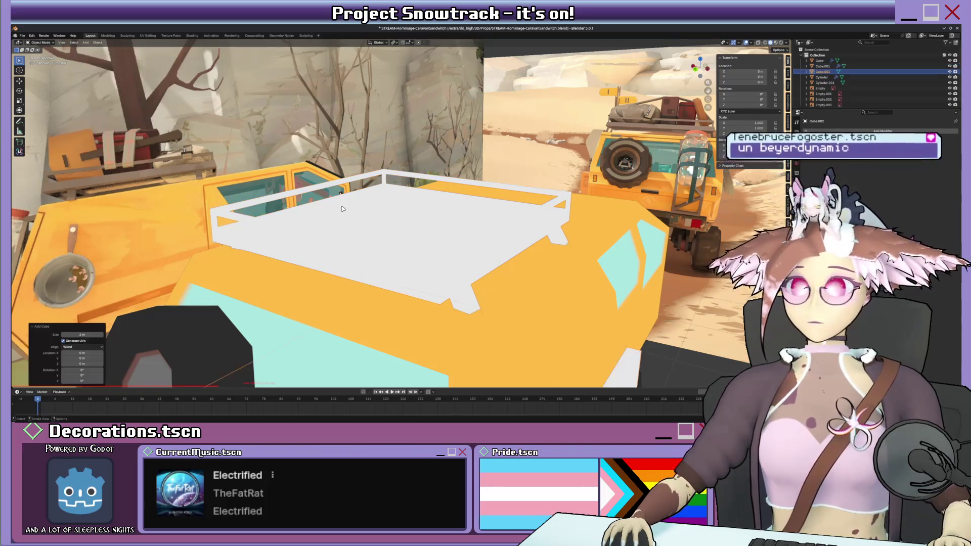
pyautogui.moveTo(313, 202); pyautogui.dragTo(342, 211, button='middle')
pyautogui.press('Tab')
pyautogui.press('KP_3')
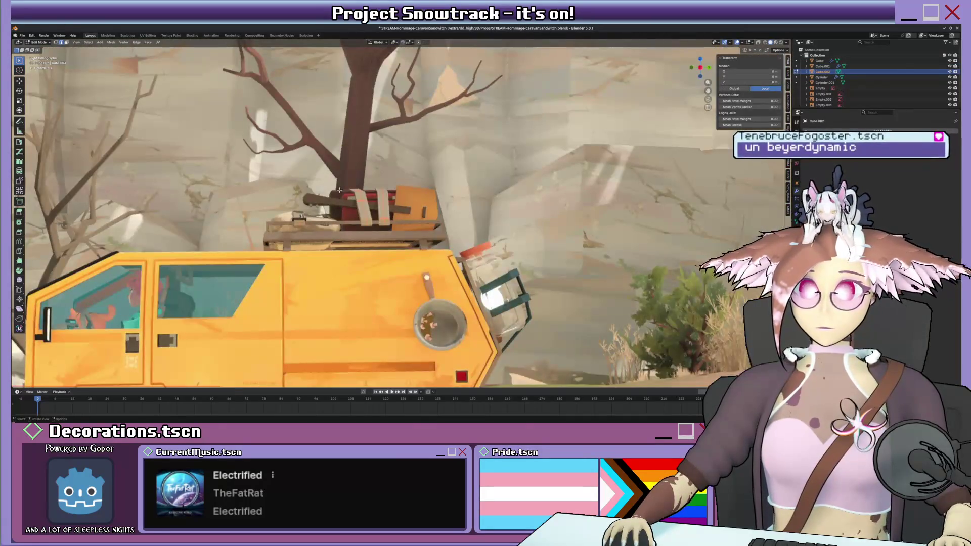
pyautogui.scroll(-3, 340, 190)
pyautogui.press('KP_1')
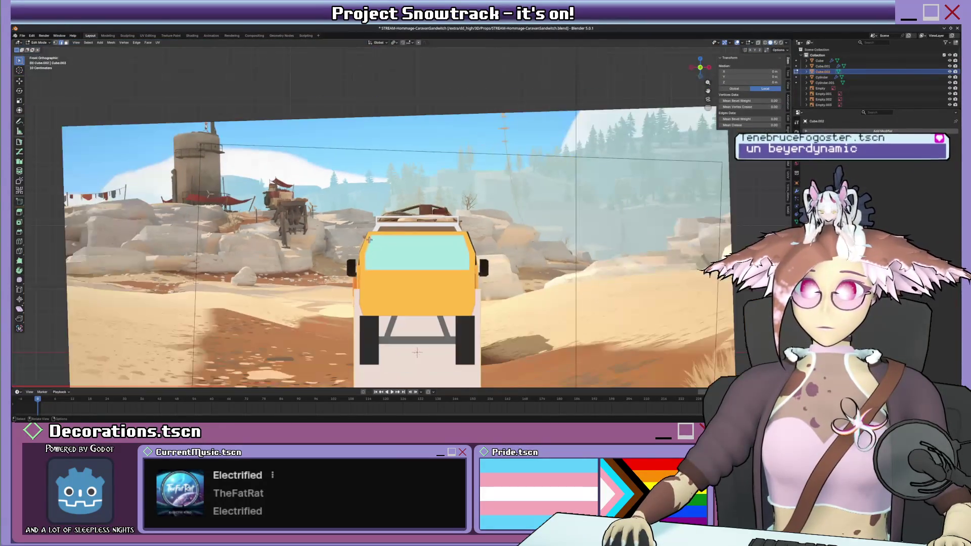
pyautogui.keyDown('shift'); pyautogui.moveTo(370, 239); pyautogui.dragTo(374, 182, button='middle'); pyautogui.keyUp('shift')
# - Raise the cube above the van roof, scale it down, and enable X-ray
pyautogui.press('g')
pyautogui.press('z')
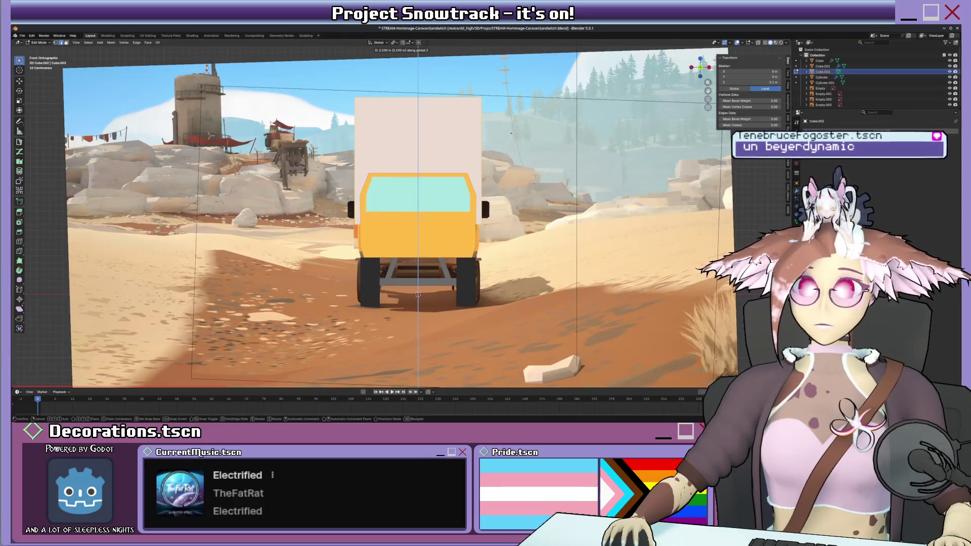
pyautogui.click(511, 133)
pyautogui.press('s')
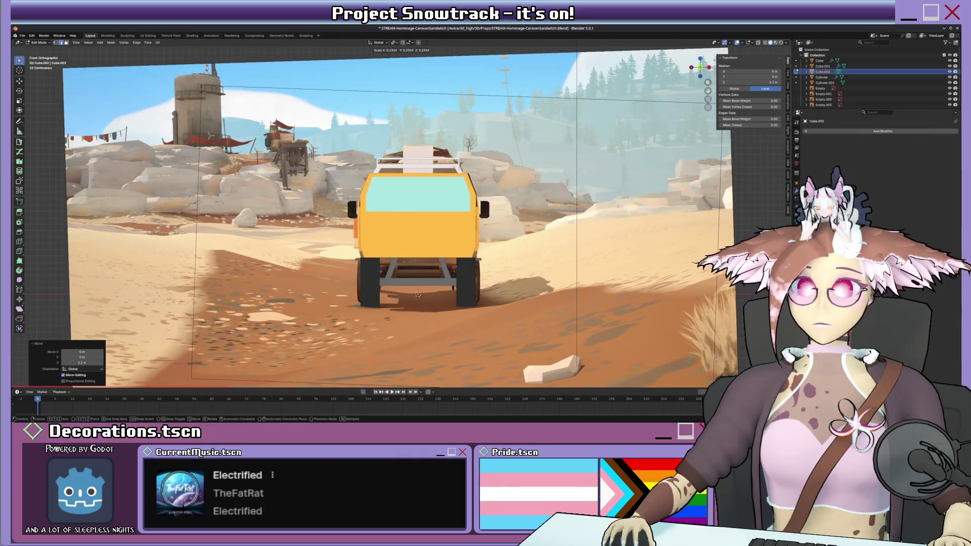
pyautogui.click(417, 294)
pyautogui.scroll(5, 418, 294)
pyautogui.keyDown('shift'); pyautogui.moveTo(460, 154); pyautogui.dragTo(429, 232, button='middle'); pyautogui.keyUp('shift')
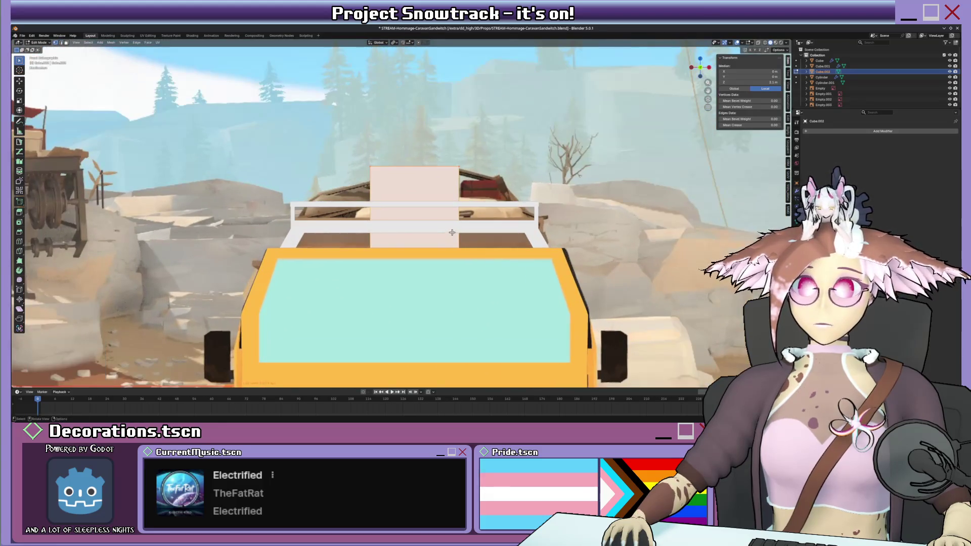
pyautogui.hotkey('alt', 'z')
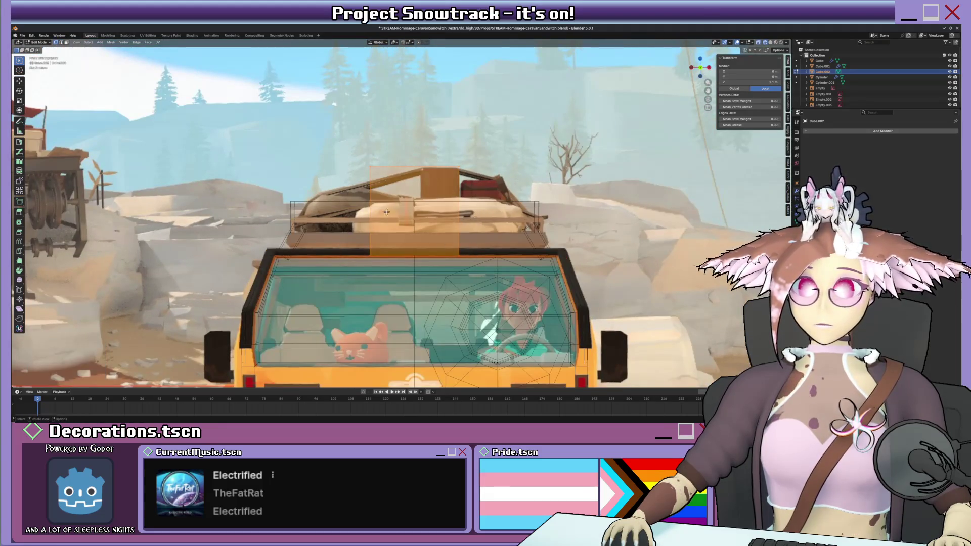
# - Narrow the box along X and raise its top vertices to make it taller
pyautogui.press('g')
pyautogui.press('x')
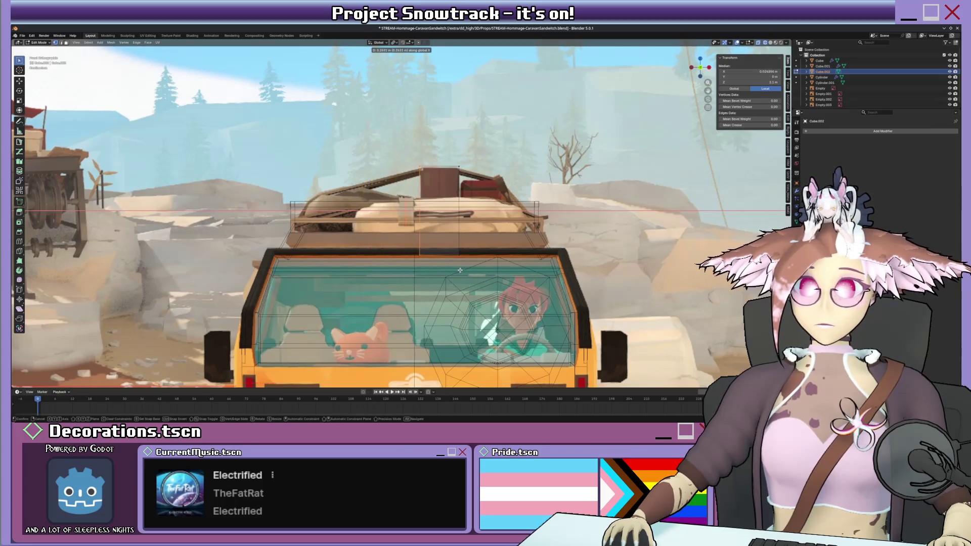
pyautogui.click(398, 241)
pyautogui.moveTo(398, 241); pyautogui.dragTo(420, 253)
pyautogui.press('g')
pyautogui.press('z')
pyautogui.click(472, 245)
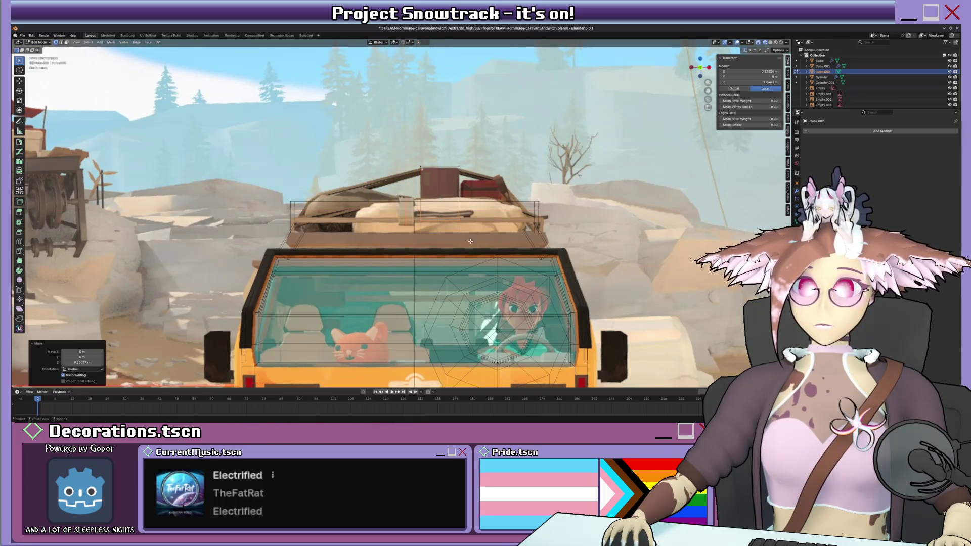
pyautogui.press('g')
pyautogui.press('z')
pyautogui.click(479, 181)
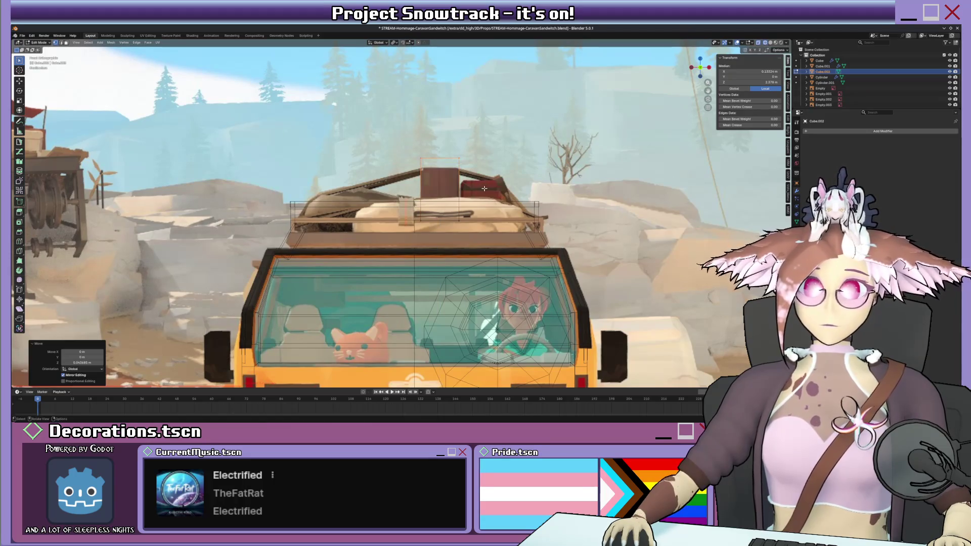
# - Duplicate the box sideways along X and lower the copy to its final height
pyautogui.hotkey('ctrl', 'l')
pyautogui.hotkey('shift', 'd')
pyautogui.press('x')
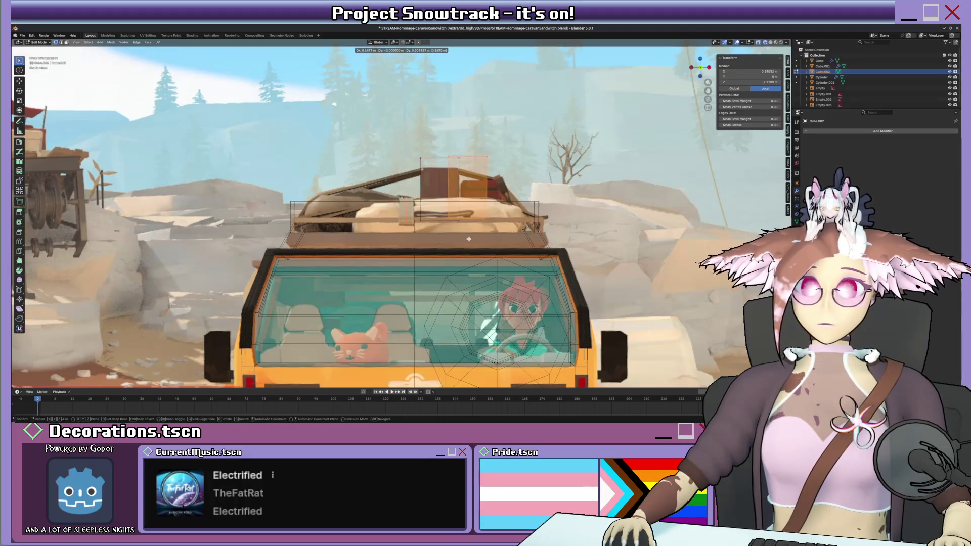
pyautogui.click(485, 219)
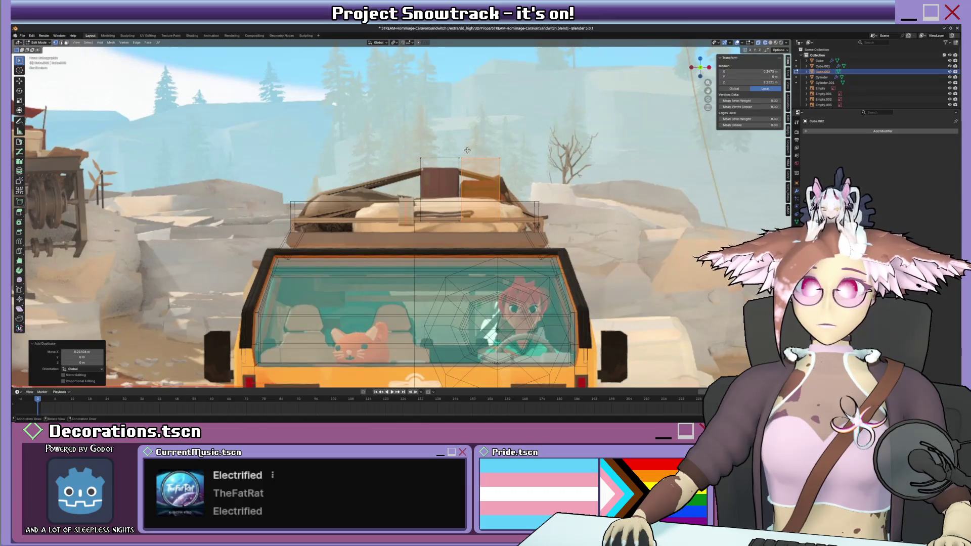
pyautogui.press('g')
pyautogui.press('z')
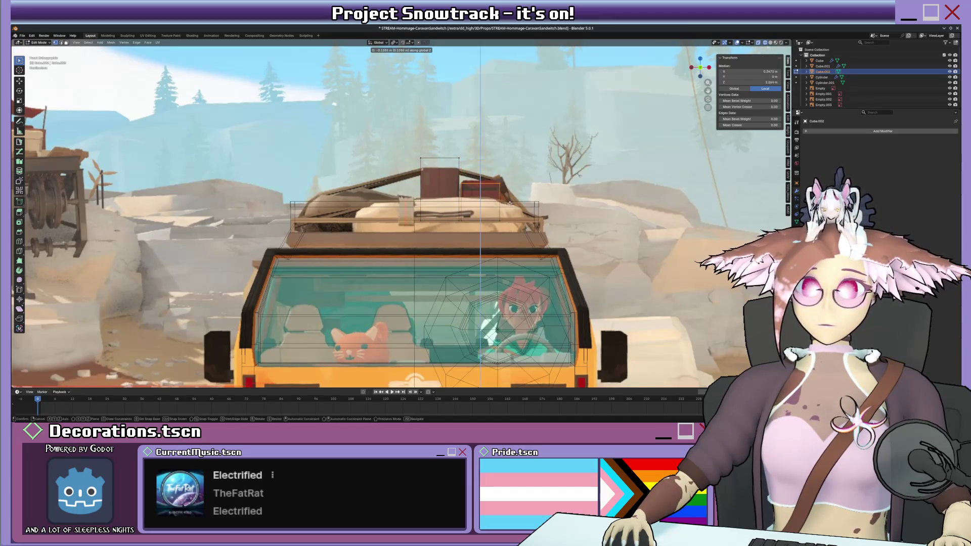
pyautogui.click(508, 199)
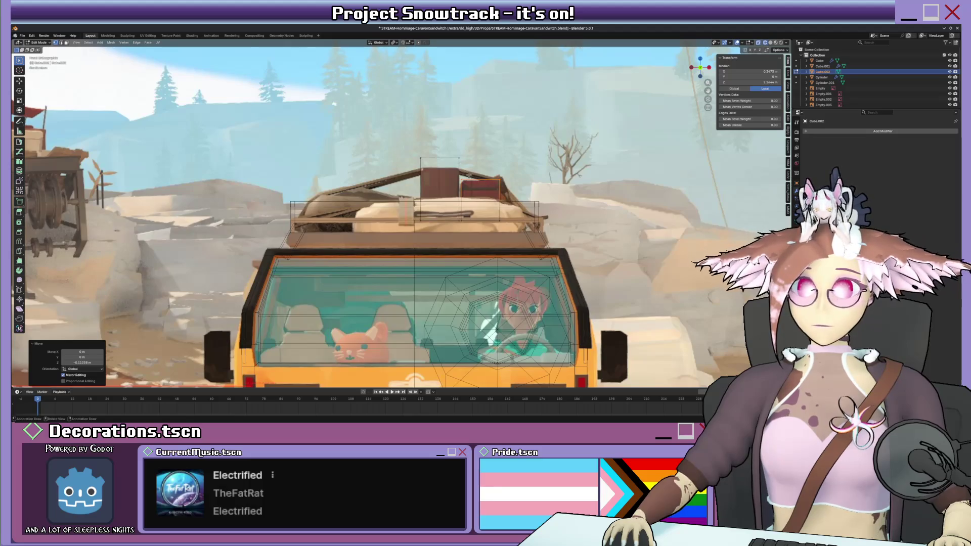
pyautogui.press('g')
pyautogui.press('z')
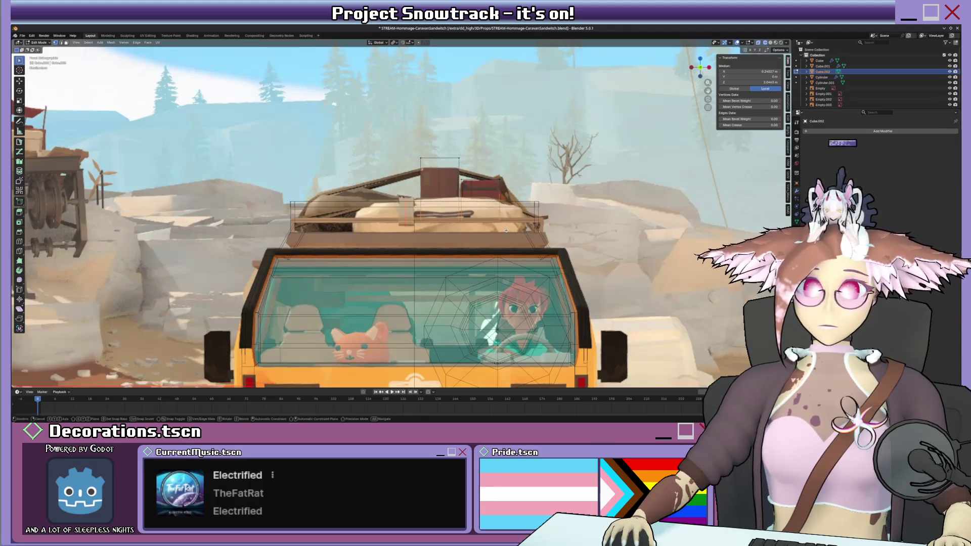
pyautogui.click(505, 229)
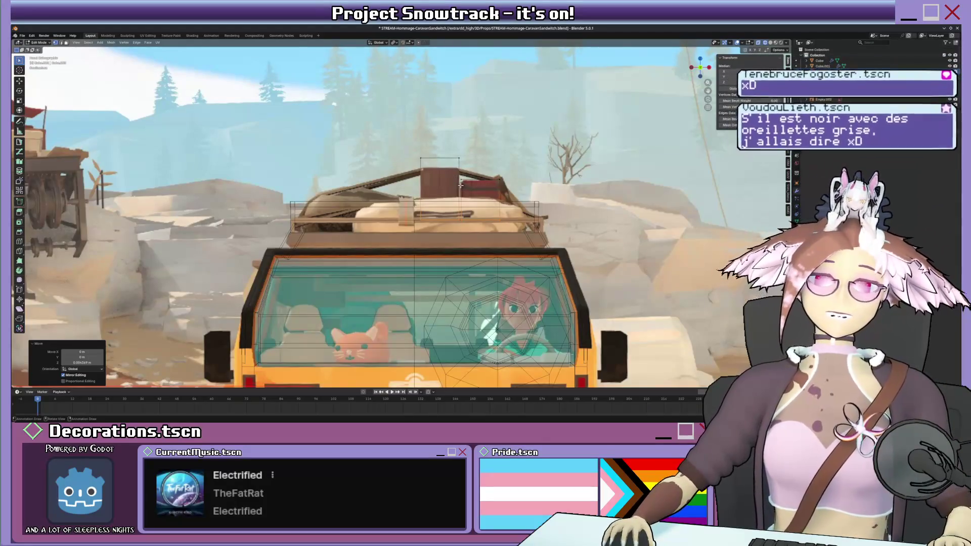
# - Slide the cargo box along Y to its spot on the rack
pyautogui.scroll(-3, 460, 185)
pyautogui.scroll(-2, 465, 161)
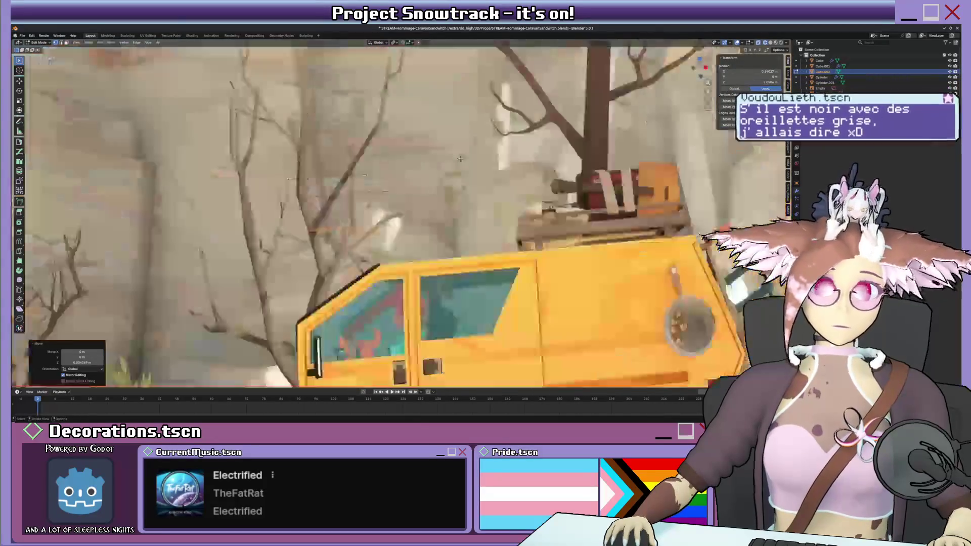
pyautogui.press('KP_3')
pyautogui.press('g')
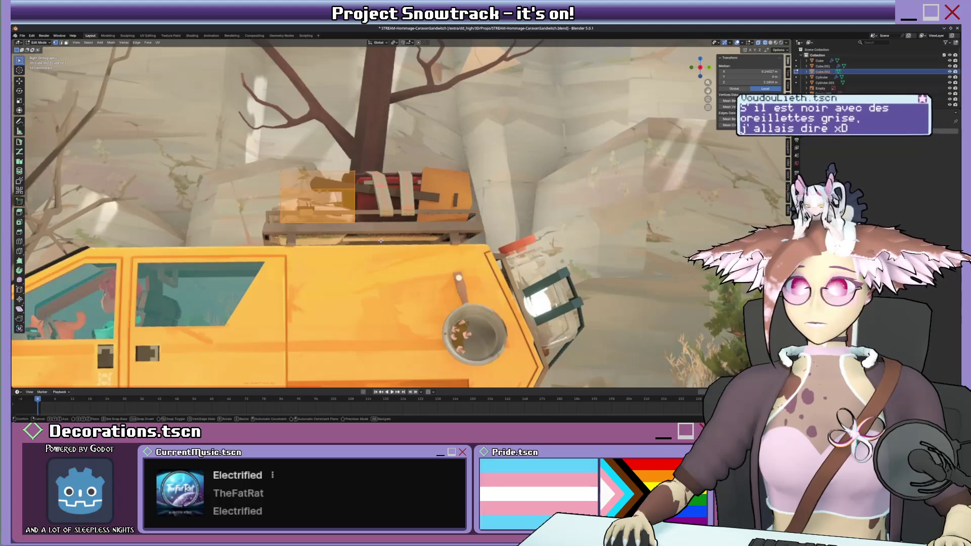
pyautogui.press('y')
pyautogui.click(443, 242)
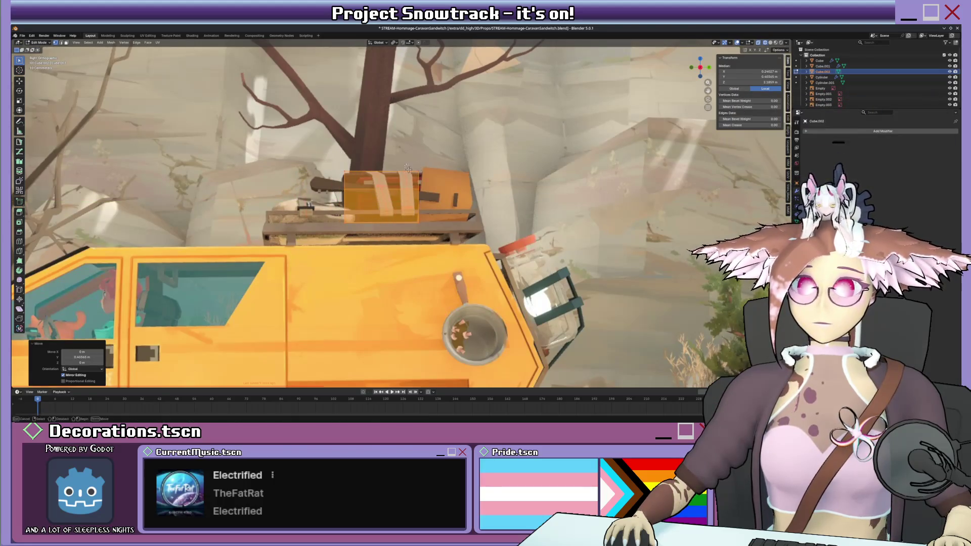
pyautogui.press('g')
pyautogui.press('y')
pyautogui.click(432, 200)
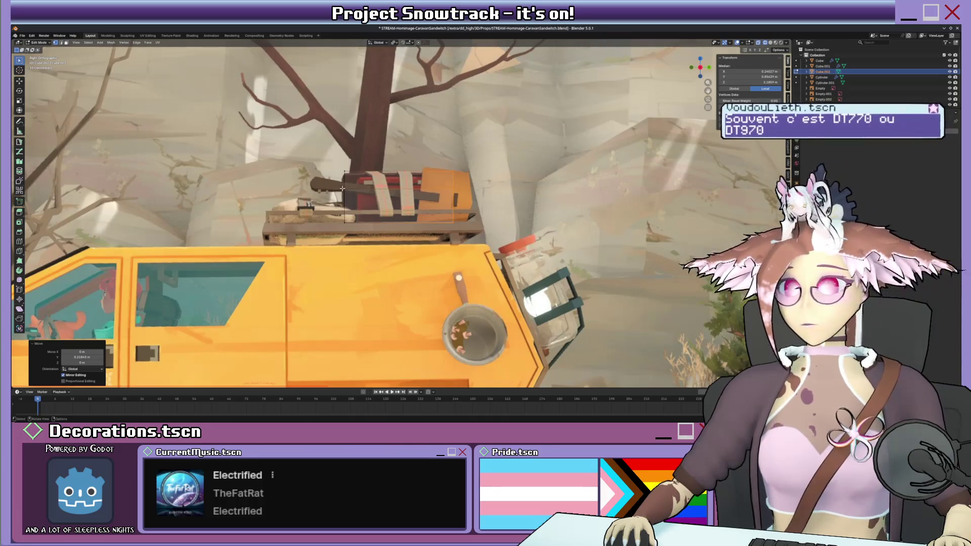
# - Select the other cargo box and move it along the van's length
pyautogui.moveTo(342, 188); pyautogui.dragTo(412, 210, button='middle')
pyautogui.keyDown('shift'); pyautogui.click(415, 211); pyautogui.keyUp('shift')
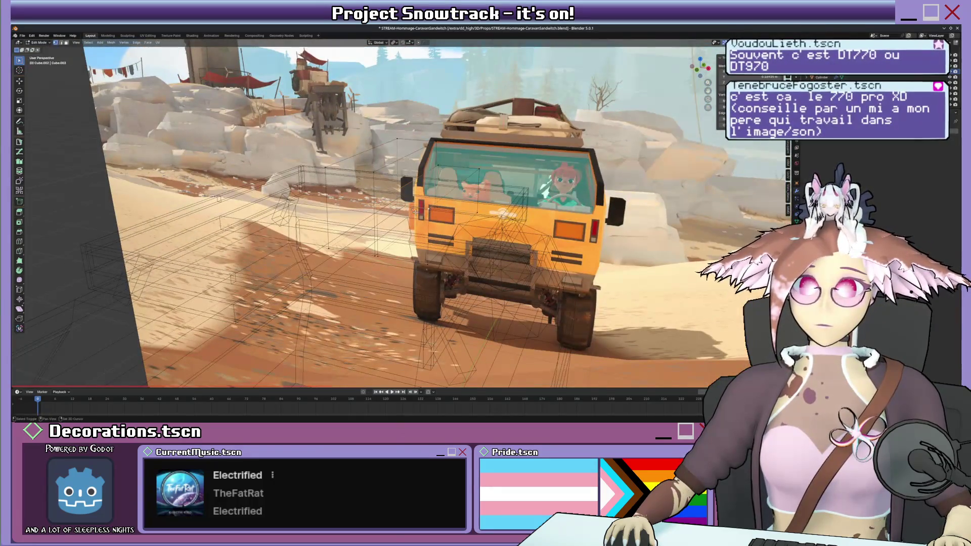
pyautogui.press('KP_3')
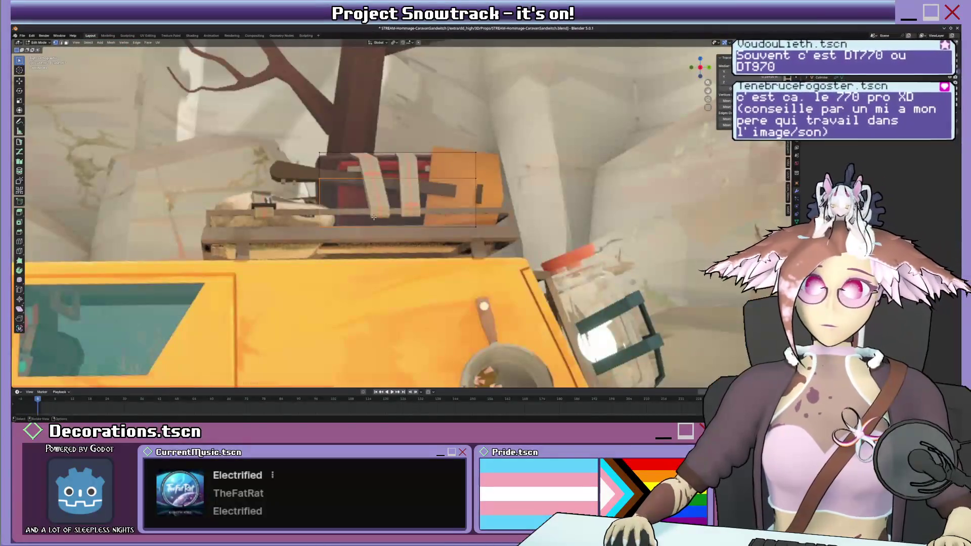
pyautogui.press('g')
pyautogui.press('y')
pyautogui.click(391, 216)
# - With X-ray on, select the box's end vertices and pull them about -0.035 along Y
pyautogui.moveTo(391, 216); pyautogui.dragTo(455, 192, button='middle')
pyautogui.hotkey('shift', 'z')
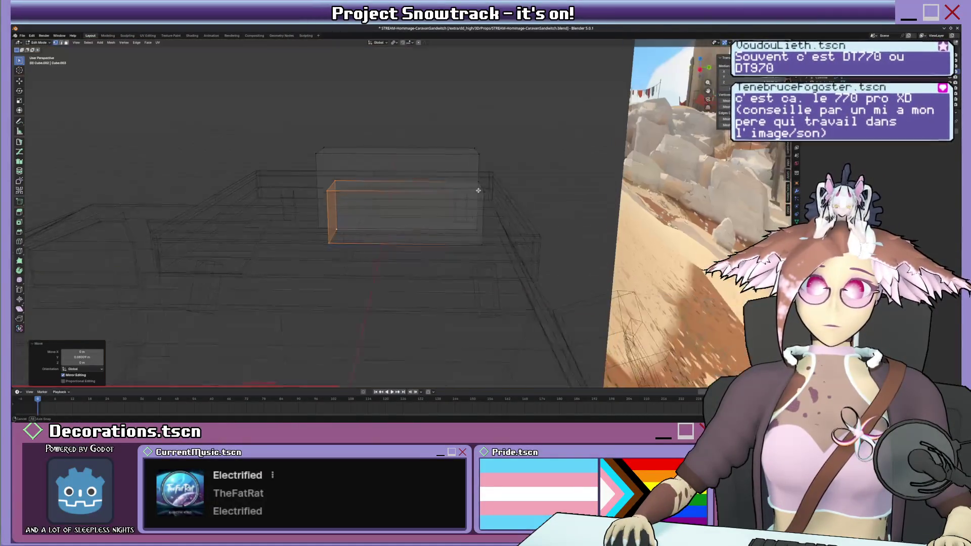
pyautogui.moveTo(468, 178); pyautogui.dragTo(492, 244)
pyautogui.moveTo(492, 245)
pyautogui.mouseDown(button='middle')
pyautogui.moveTo(469, 241)
pyautogui.moveTo(493, 231)
pyautogui.mouseUp(button='middle')
pyautogui.press('c')
pyautogui.press('Escape')
pyautogui.press('g')
pyautogui.press('y')
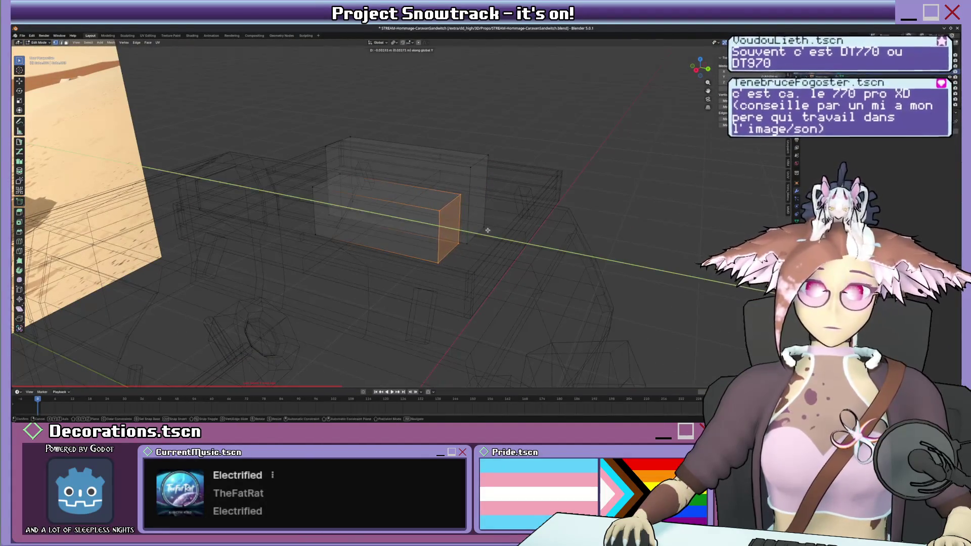
pyautogui.click(487, 230)
# - Return to solid shading and inspect the shortened box from the side
pyautogui.hotkey('shift', 'z')
pyautogui.press('KP_3')
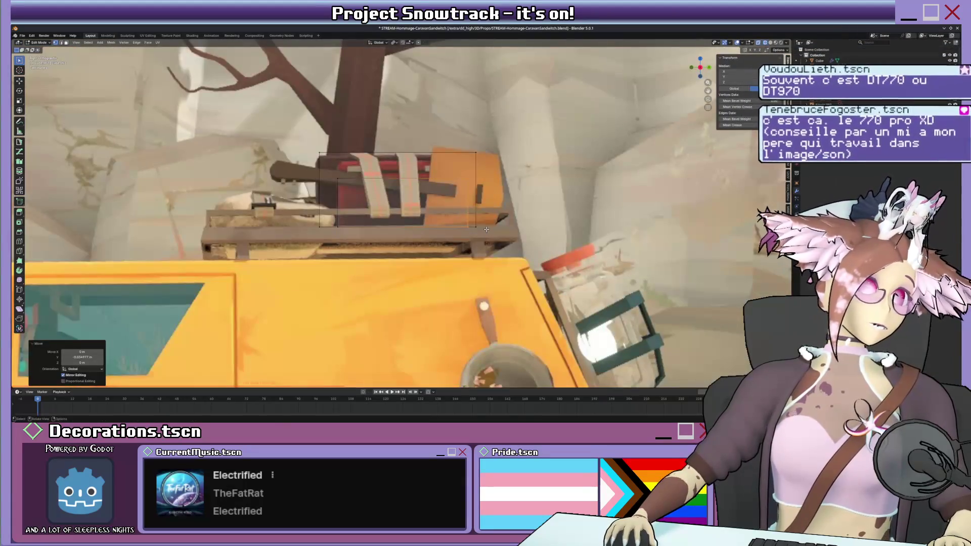
pyautogui.scroll(2, 486, 230)
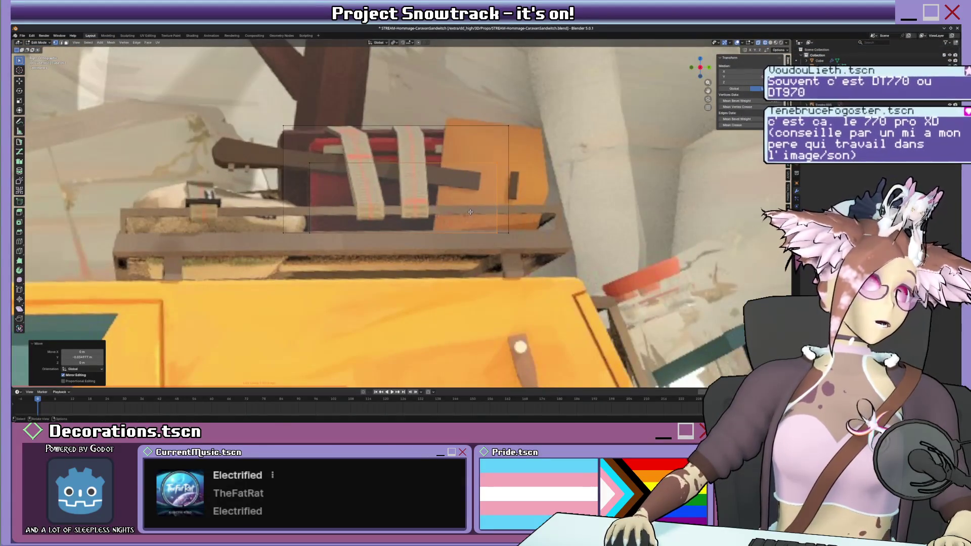
pyautogui.keyDown('shift'); pyautogui.moveTo(471, 215); pyautogui.dragTo(452, 205, button='middle'); pyautogui.keyUp('shift')
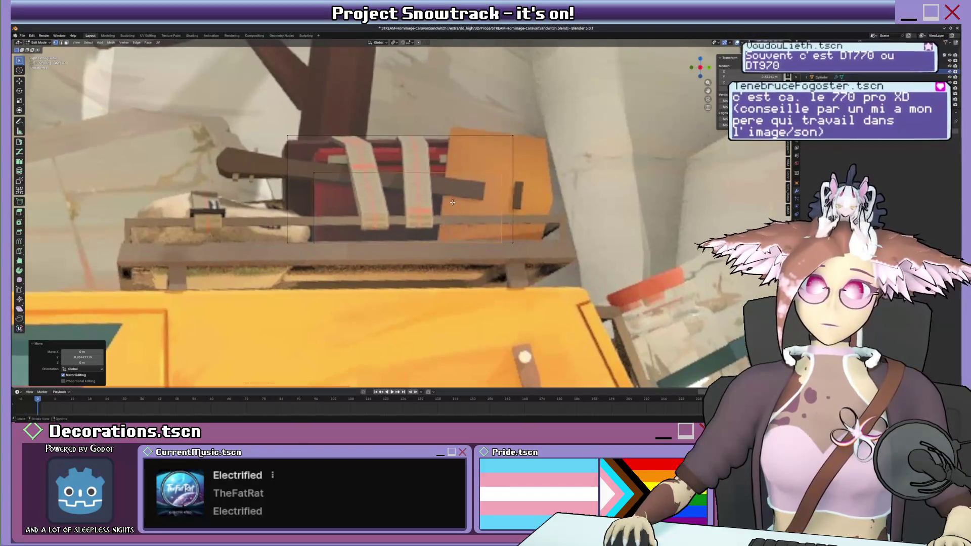
pyautogui.scroll(-2, 377, 163)
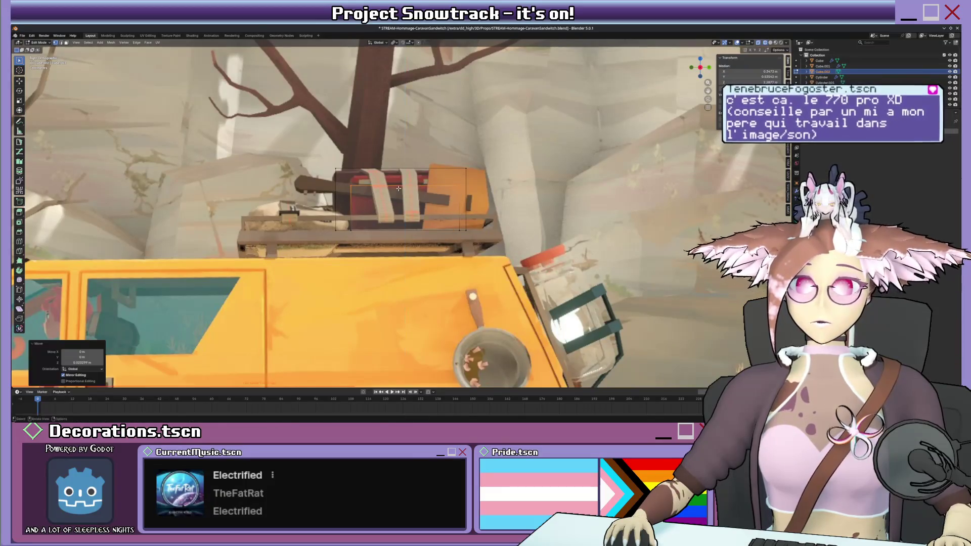
pyautogui.moveTo(346, 182)
pyautogui.mouseDown(button='middle')
pyautogui.moveTo(437, 189)
pyautogui.moveTo(460, 172)
pyautogui.moveTo(456, 183)
pyautogui.moveTo(487, 191)
pyautogui.moveTo(701, 185)
pyautogui.mouseUp(button='middle')
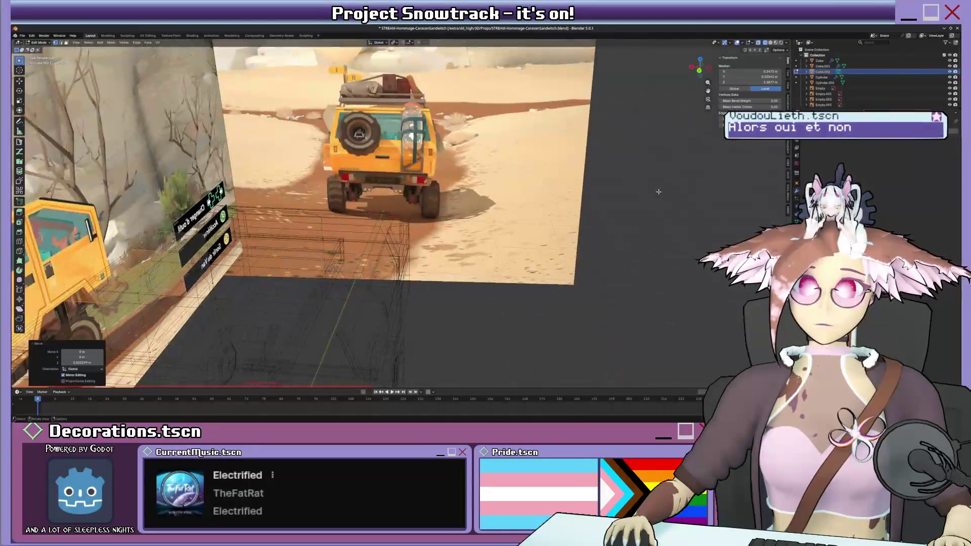
# - Frame the selected box and check it in front, back and side views
pyautogui.moveTo(605, 200); pyautogui.dragTo(402, 213, button='middle')
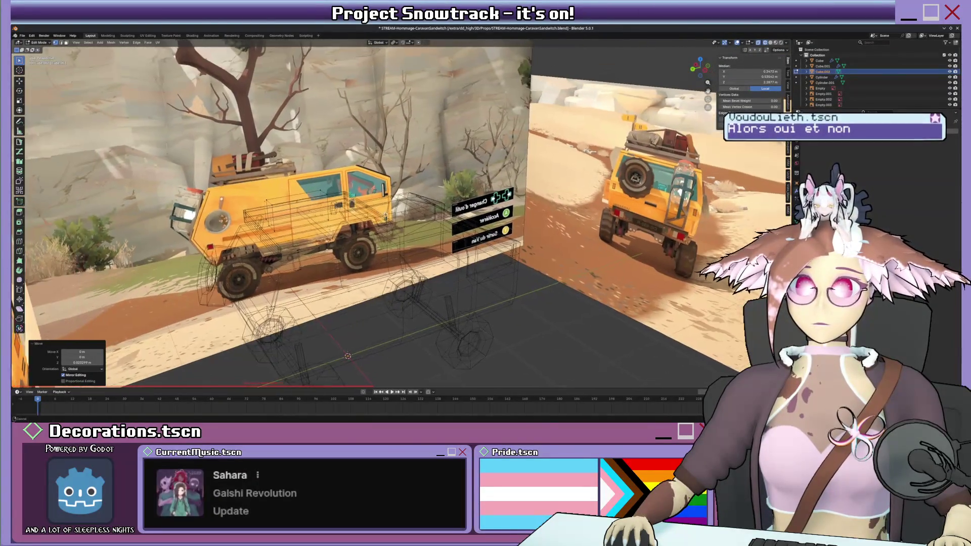
pyautogui.moveTo(508, 206)
pyautogui.mouseDown(button='middle')
pyautogui.moveTo(470, 219)
pyautogui.moveTo(515, 202)
pyautogui.mouseUp(button='middle')
pyautogui.moveTo(521, 202); pyautogui.dragTo(519, 203, button='middle')
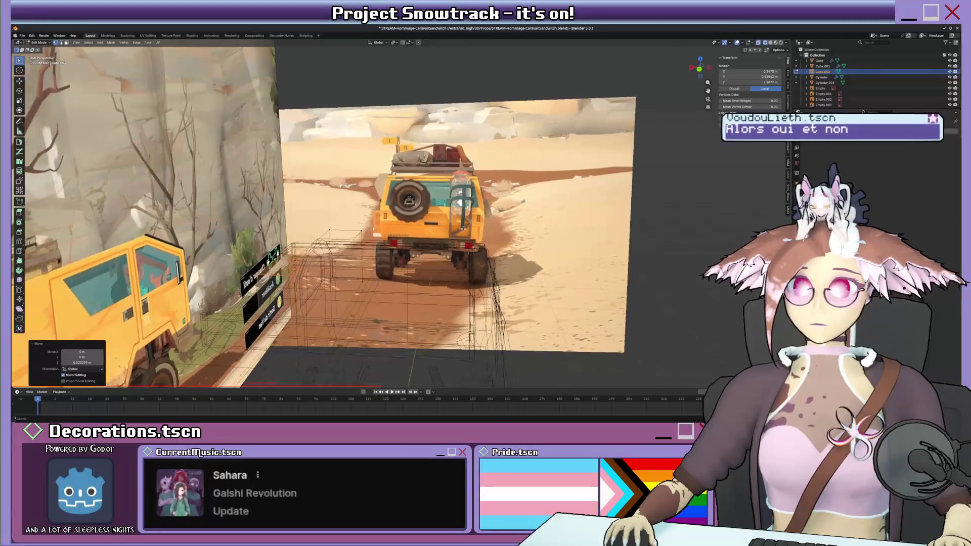
pyautogui.press('KP_Decimal')
pyautogui.press('KP_1')
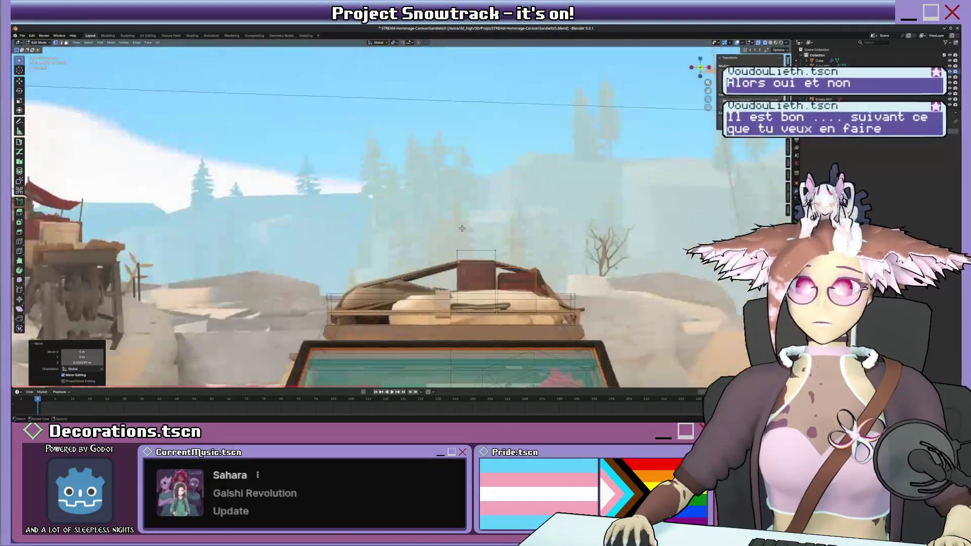
pyautogui.press('ctrl+KP_1')
pyautogui.press('KP_3')
pyautogui.press('KP_1')
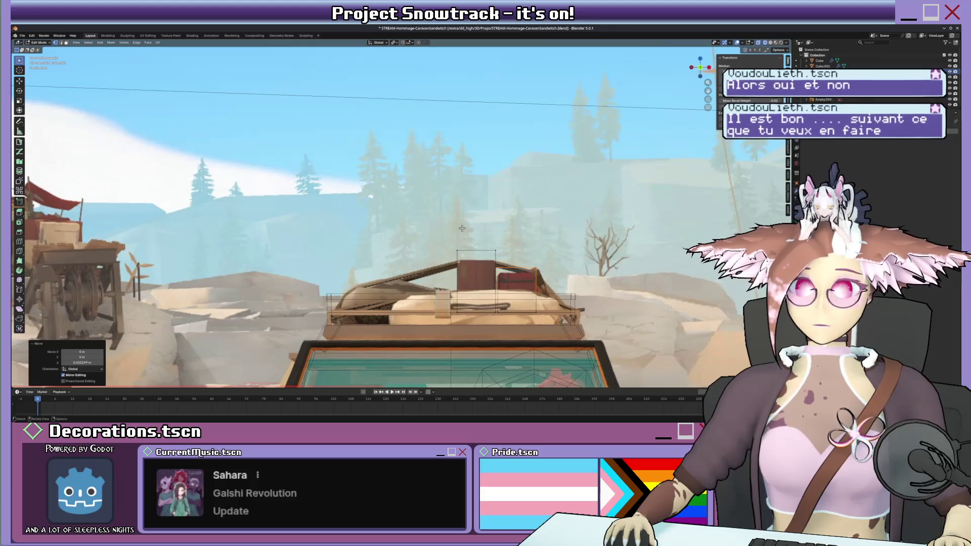
pyautogui.scroll(-6, 462, 228)
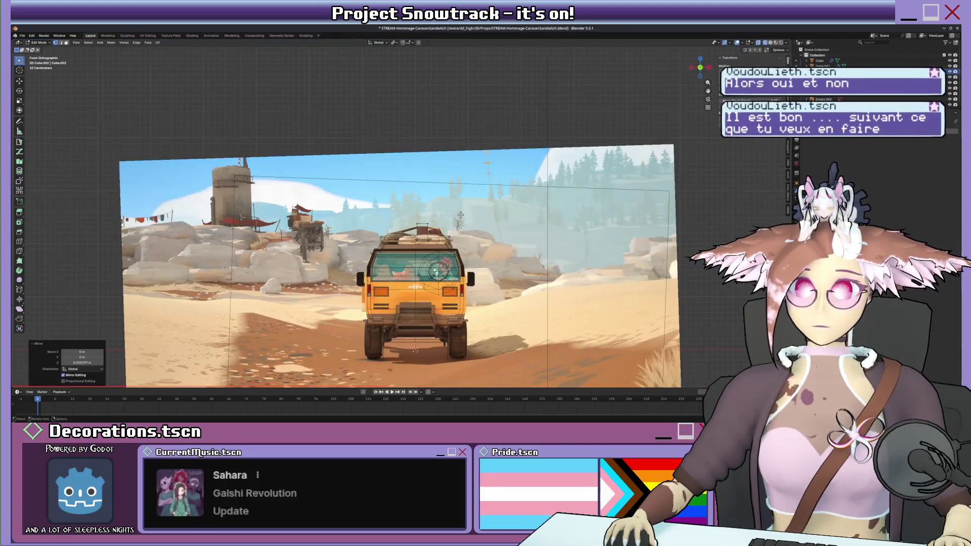
pyautogui.scroll(2, 461, 215)
pyautogui.moveTo(426, 203)
pyautogui.mouseDown(button='middle')
pyautogui.moveTo(454, 211)
pyautogui.moveTo(426, 222)
pyautogui.mouseUp(button='middle')
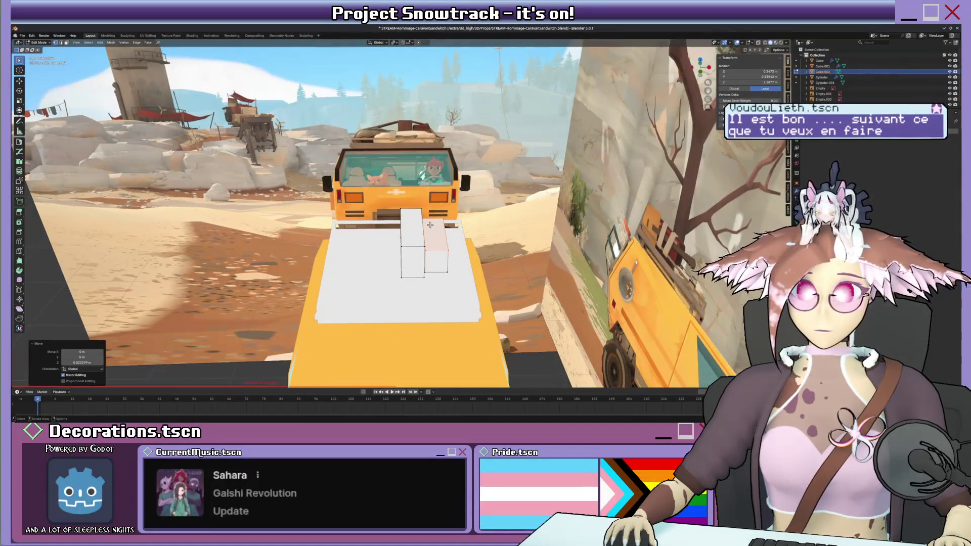
# - Select all box geometry and rotate it 180 degrees around Z
pyautogui.press('a')
pyautogui.press('r')
pyautogui.press('z')
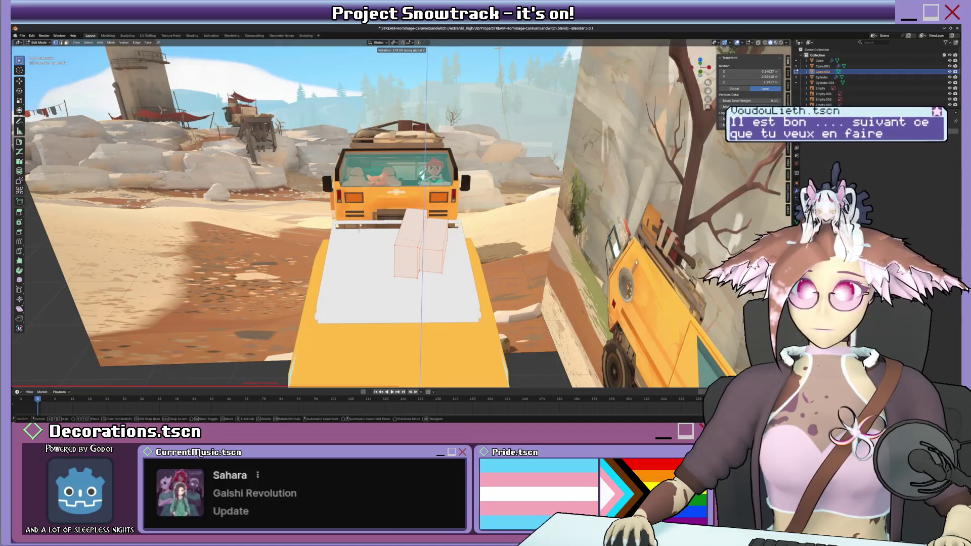
pyautogui.click(368, 223)
pyautogui.press('r')
pyautogui.press('z')
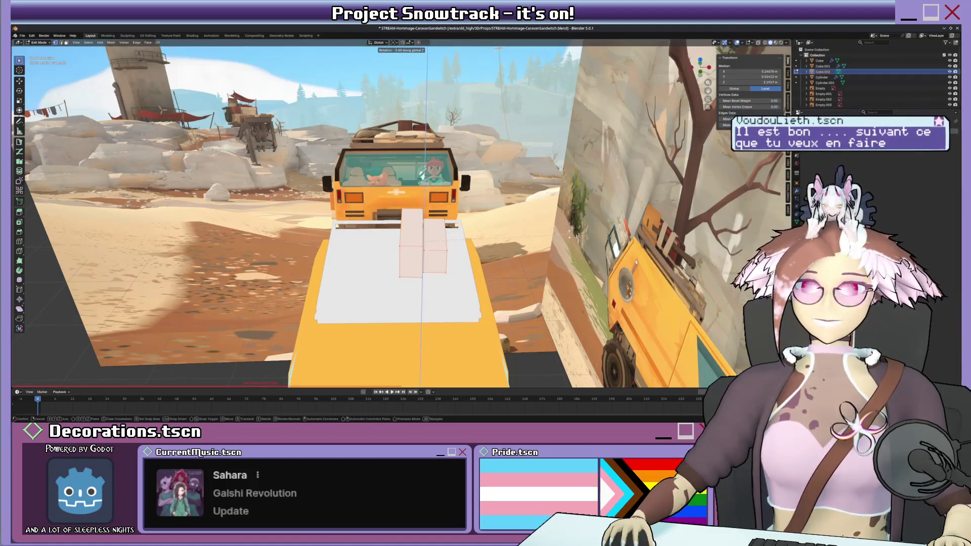
pyautogui.click(330, 248)
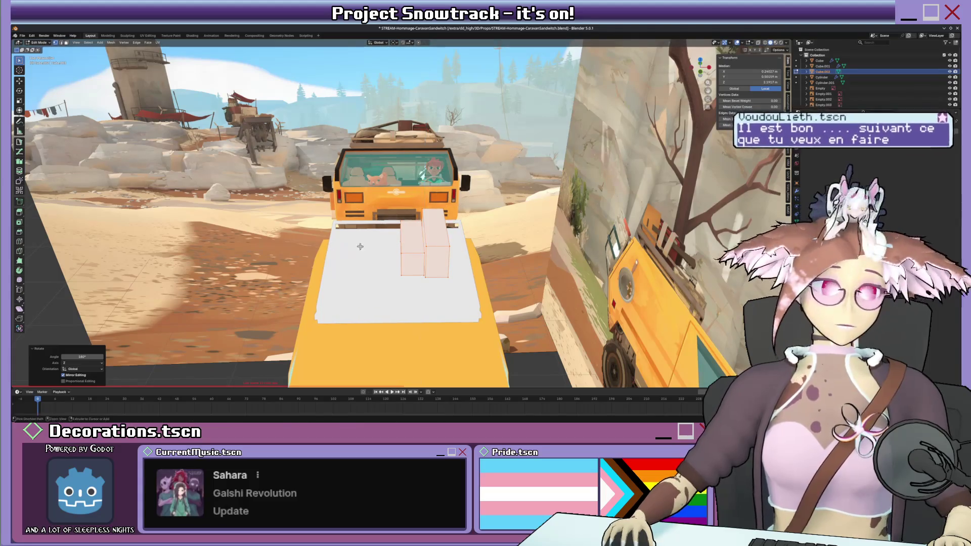
# - Inspect the turned boxes from behind, front, back and above
pyautogui.moveTo(386, 230)
pyautogui.mouseDown(button='middle')
pyautogui.moveTo(353, 233)
pyautogui.moveTo(389, 231)
pyautogui.mouseUp(button='middle')
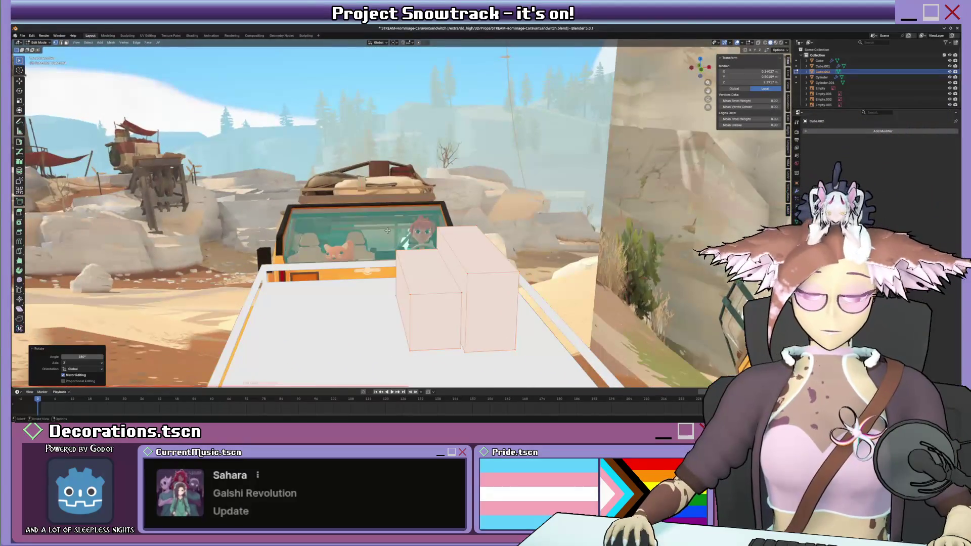
pyautogui.press('KP_9')
pyautogui.press('KP_9')
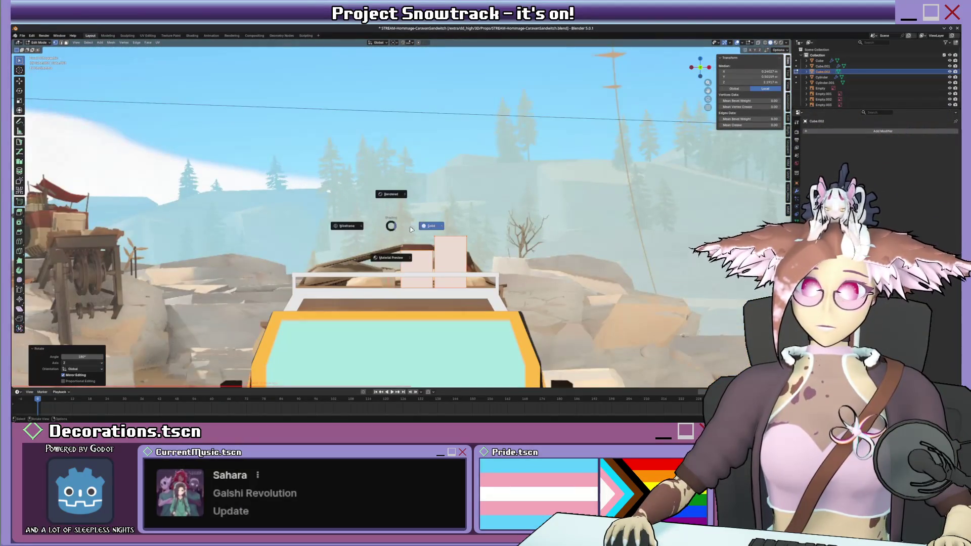
pyautogui.moveTo(388, 230); pyautogui.dragTo(442, 233, button='middle')
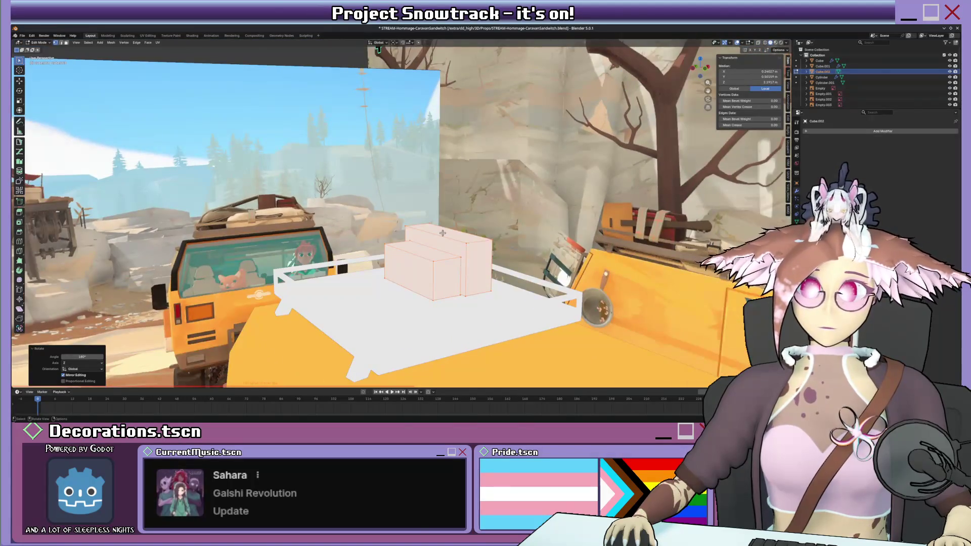
pyautogui.press('KP_1')
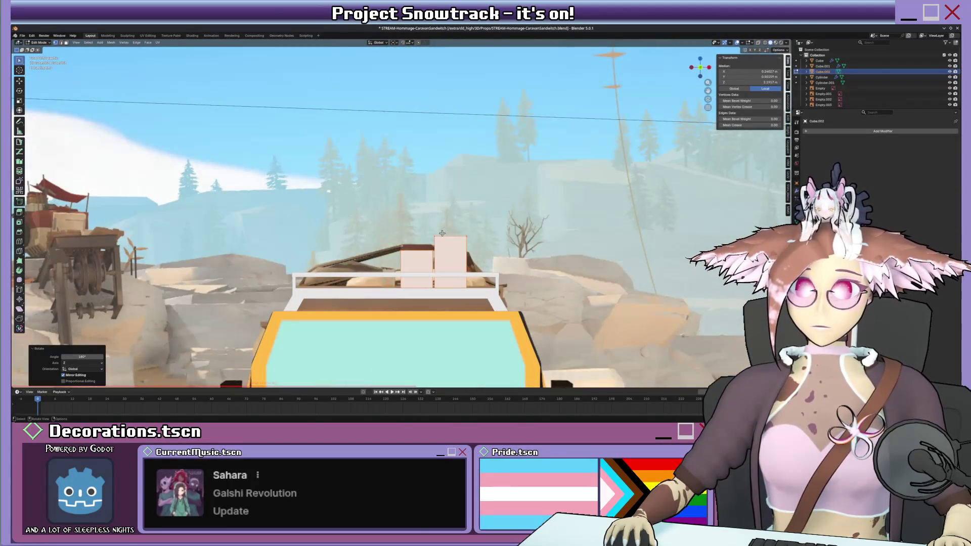
pyautogui.scroll(-3, 442, 252)
pyautogui.moveTo(443, 253); pyautogui.dragTo(466, 245, button='middle')
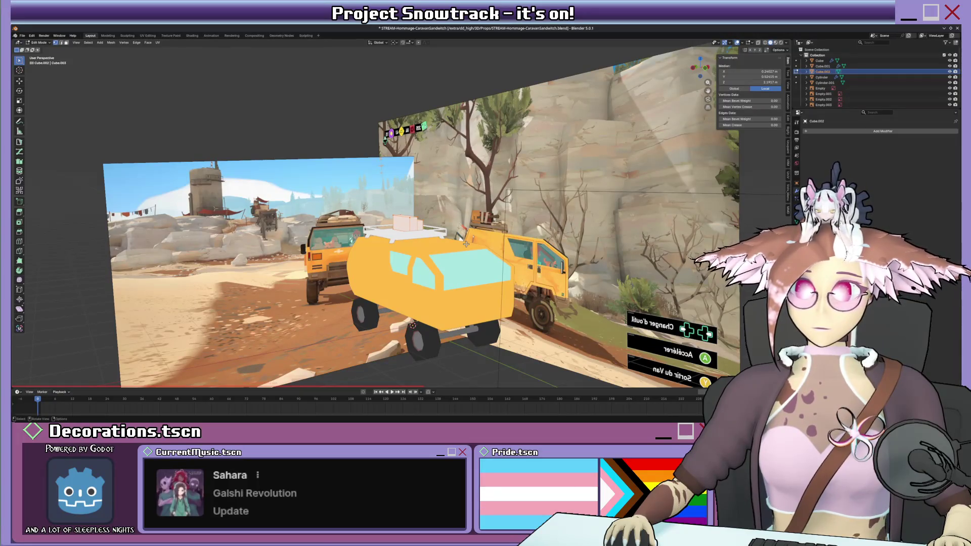
pyautogui.press('KP_1')
pyautogui.press('ctrl+KP_1')
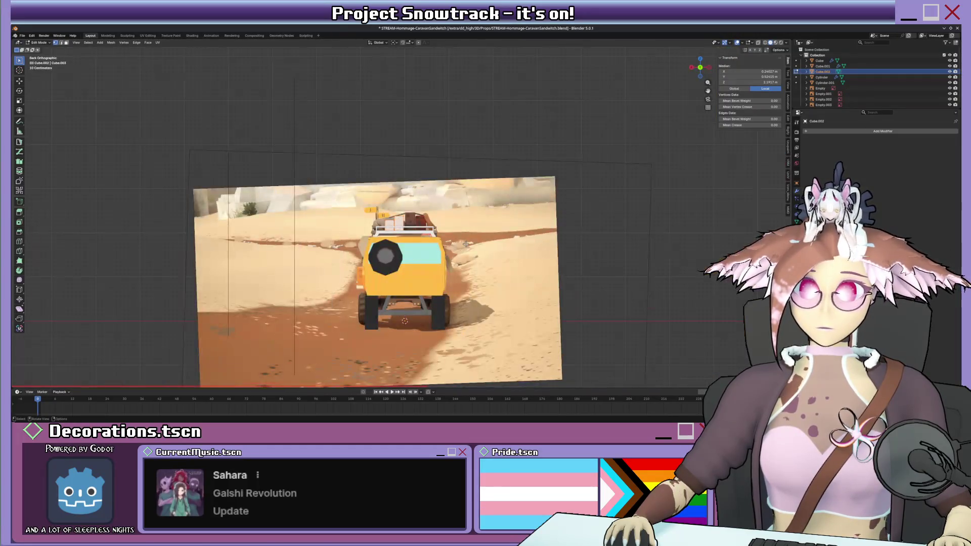
pyautogui.scroll(5, 465, 240)
pyautogui.moveTo(464, 239)
pyautogui.mouseDown(button='middle')
pyautogui.moveTo(402, 237)
pyautogui.moveTo(407, 244)
pyautogui.mouseUp(button='middle')
pyautogui.scroll(-4, 407, 244)
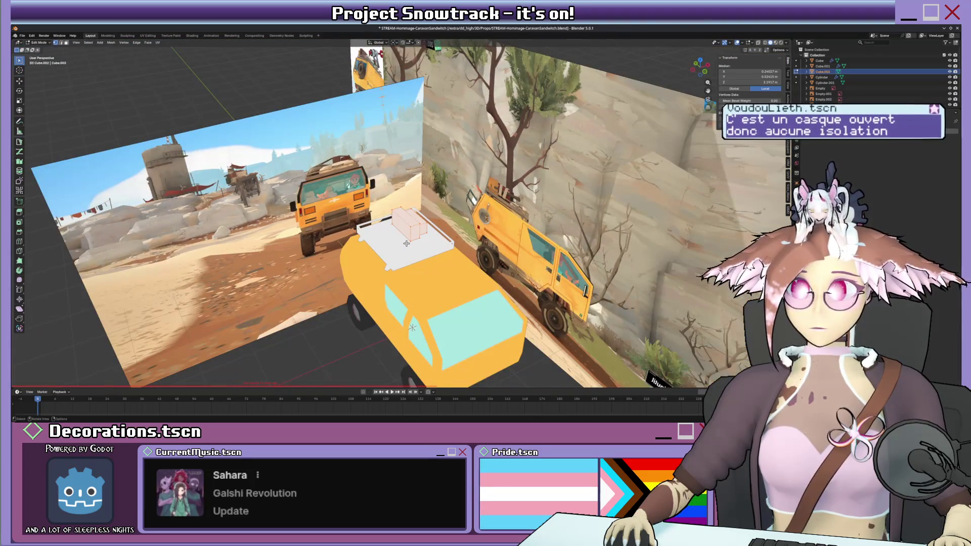
pyautogui.moveTo(406, 244)
pyautogui.mouseDown(button='middle')
pyautogui.moveTo(465, 192)
pyautogui.moveTo(464, 179)
pyautogui.moveTo(443, 181)
pyautogui.moveTo(506, 182)
pyautogui.mouseUp(button='middle')
# - In Object Mode, select the desert image plane and mirror it along X
pyautogui.press('Tab')
pyautogui.click(466, 192)
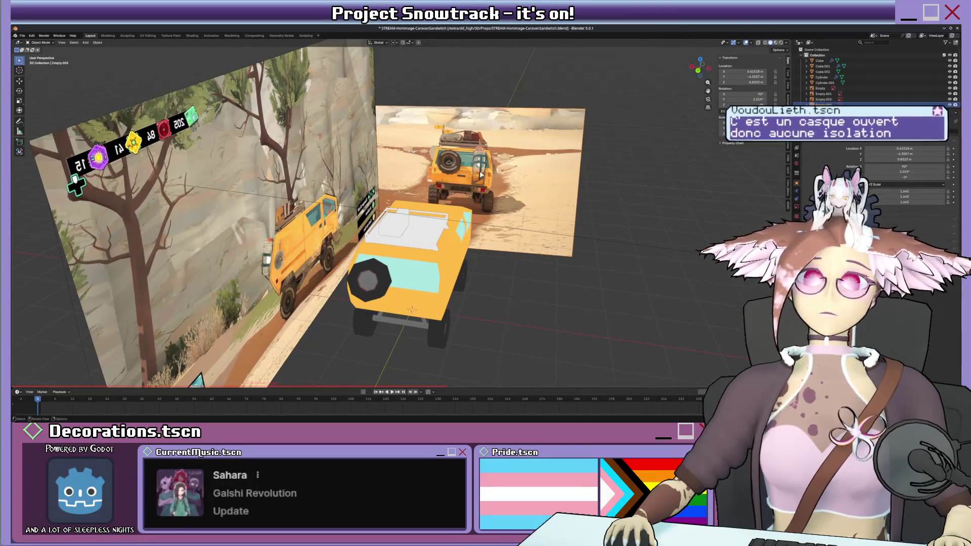
pyautogui.press('s')
pyautogui.press('x')
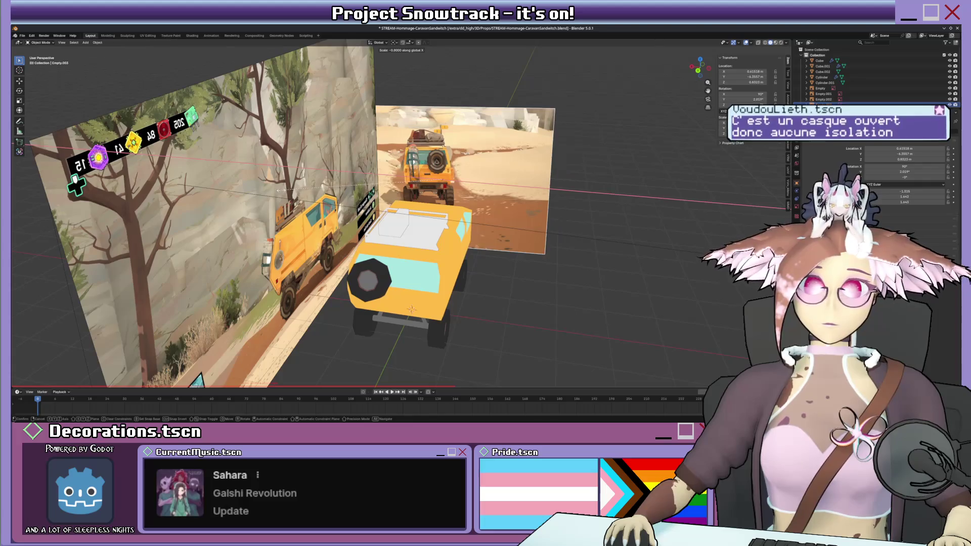
pyautogui.click(249, 196)
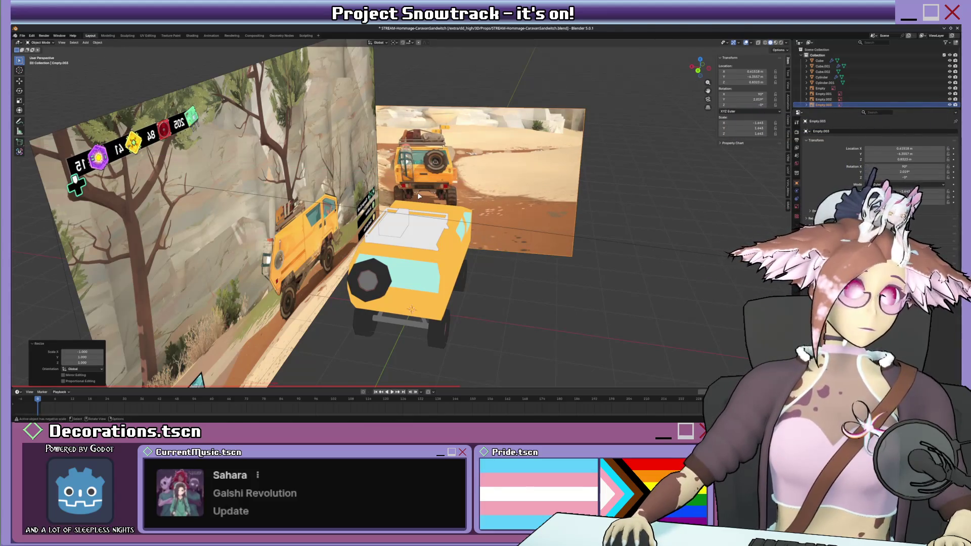
# - From the back view, shift the desert image along X and tilt it slightly
pyautogui.press('ctrl+KP_1')
pyautogui.scroll(2, 418, 196)
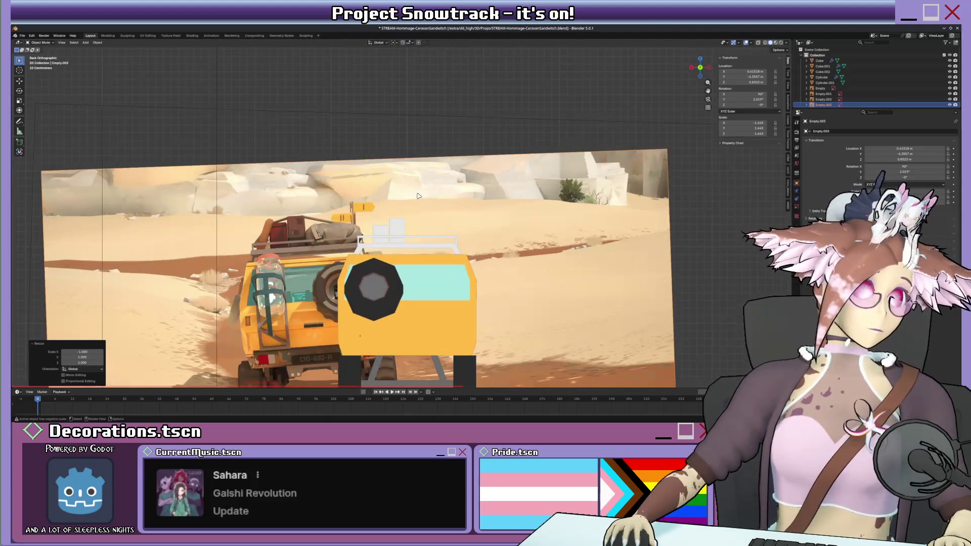
pyautogui.press('g')
pyautogui.press('x')
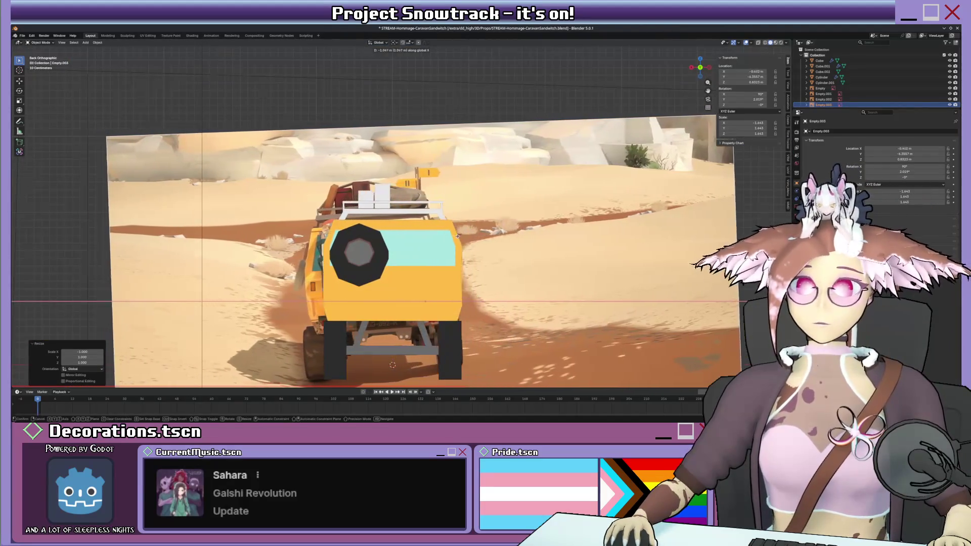
pyautogui.press('Return')
pyautogui.press('r')
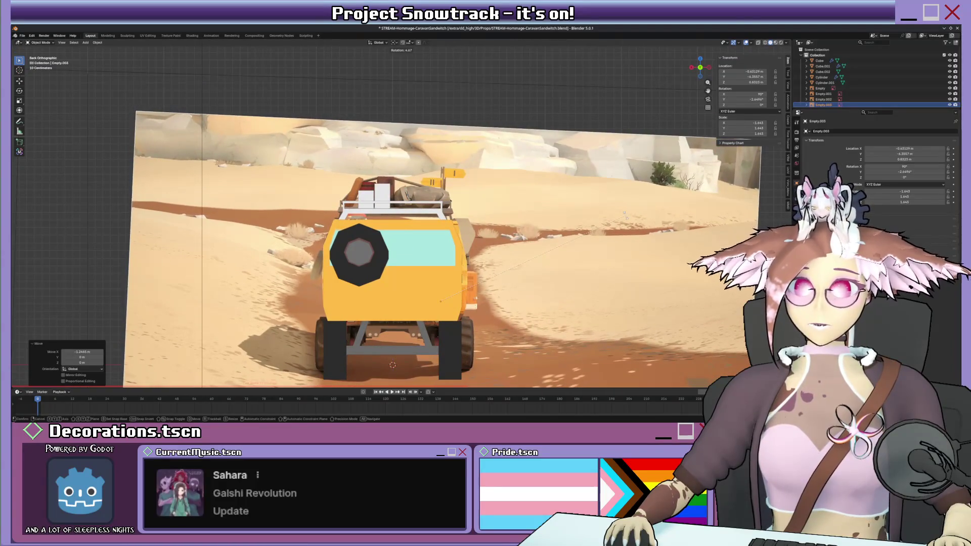
pyautogui.press('Return')
# - Adjust the image plane's height and nudge it about -0.02 m along X
pyautogui.press('g')
pyautogui.press('z')
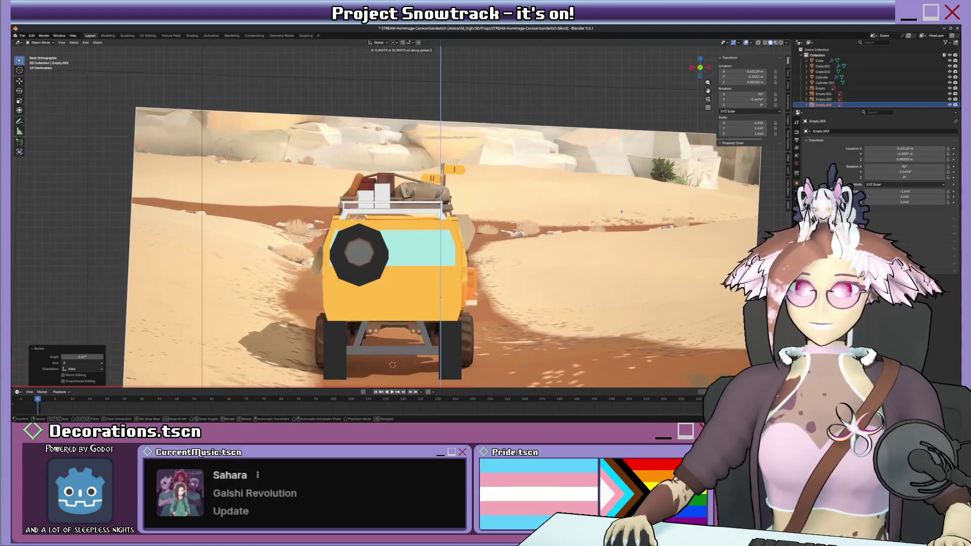
pyautogui.press('Return')
pyautogui.press('r')
pyautogui.press('Escape')
pyautogui.press('g')
pyautogui.press('x')
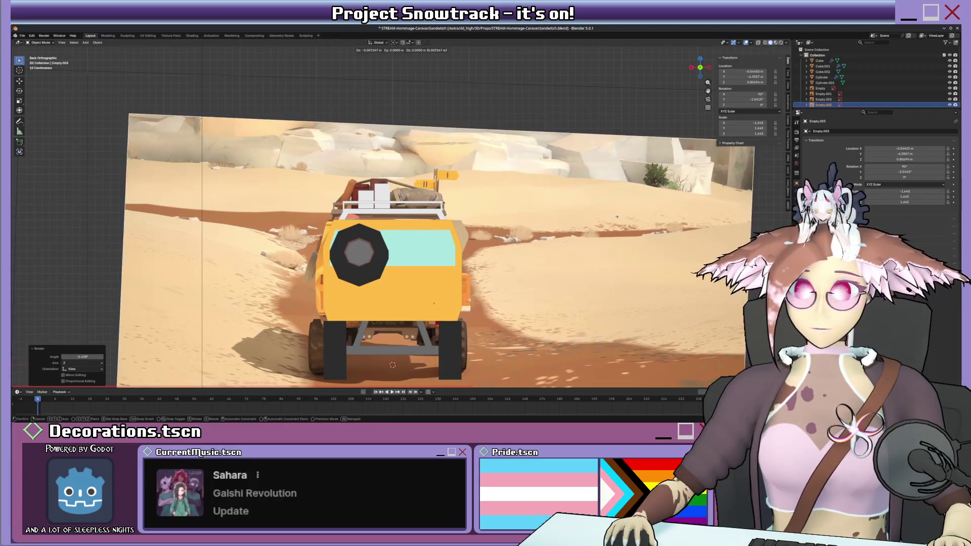
pyautogui.press('Return')
pyautogui.moveTo(510, 154); pyautogui.dragTo(508, 179, button='middle')
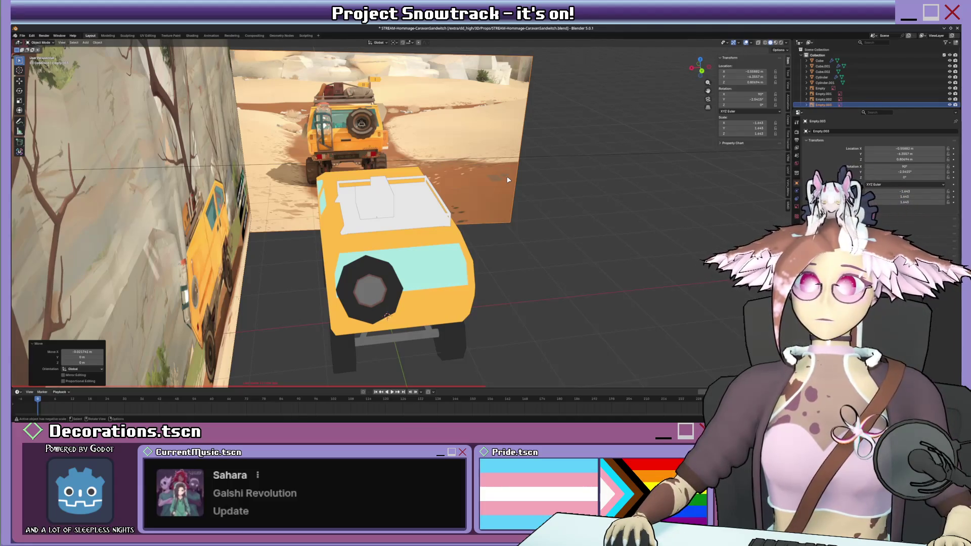
# - Select the canyon reference image plane and move it about -10 m along X
pyautogui.moveTo(508, 180)
pyautogui.mouseDown(button='middle')
pyautogui.moveTo(513, 172)
pyautogui.moveTo(465, 173)
pyautogui.mouseUp(button='middle')
pyautogui.click(322, 197)
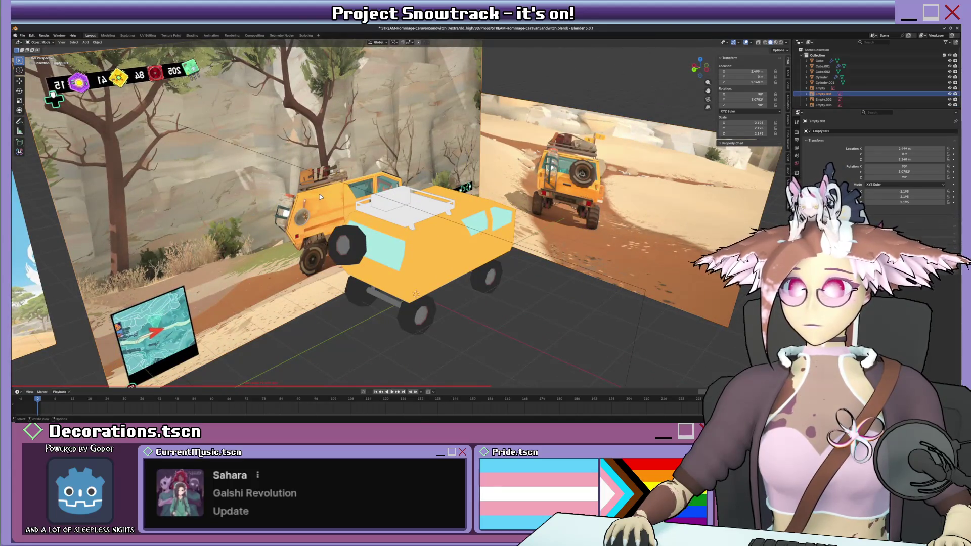
pyautogui.scroll(-3, 325, 195)
pyautogui.moveTo(324, 195); pyautogui.dragTo(385, 197, button='middle')
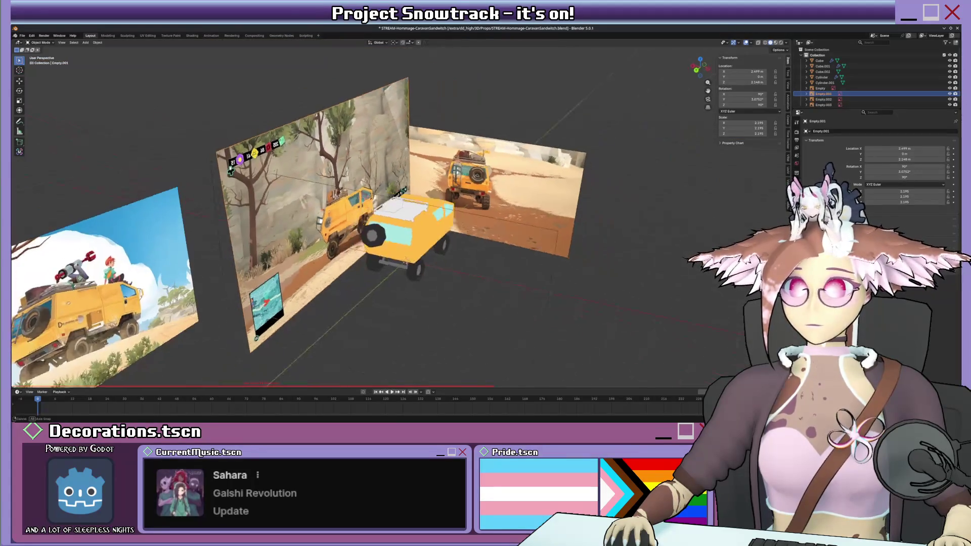
pyautogui.press('g')
pyautogui.press('x')
pyautogui.click(655, 207)
# - Switch to a Back Orthographic view with the desert reference aligned behind the van
pyautogui.moveTo(655, 207); pyautogui.dragTo(523, 209, button='middle')
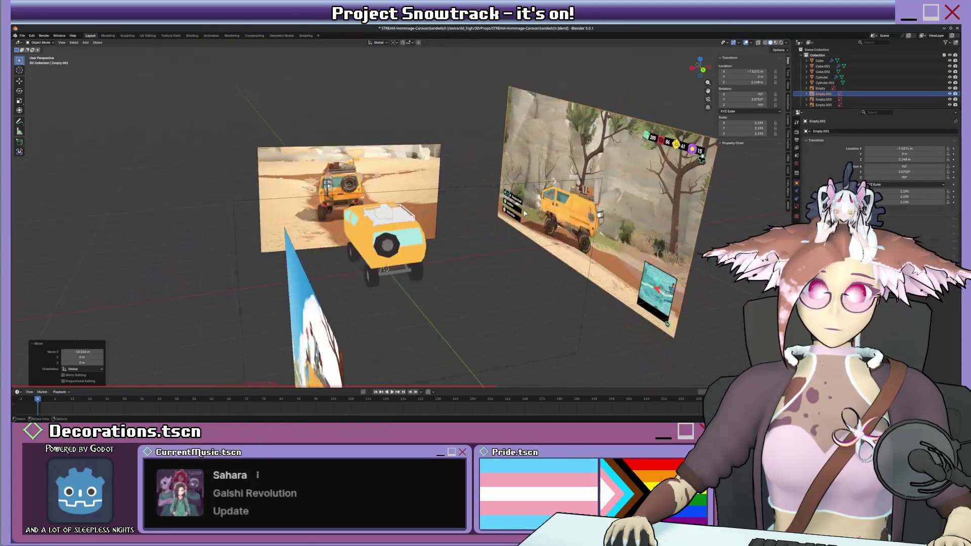
pyautogui.scroll(3, 518, 209)
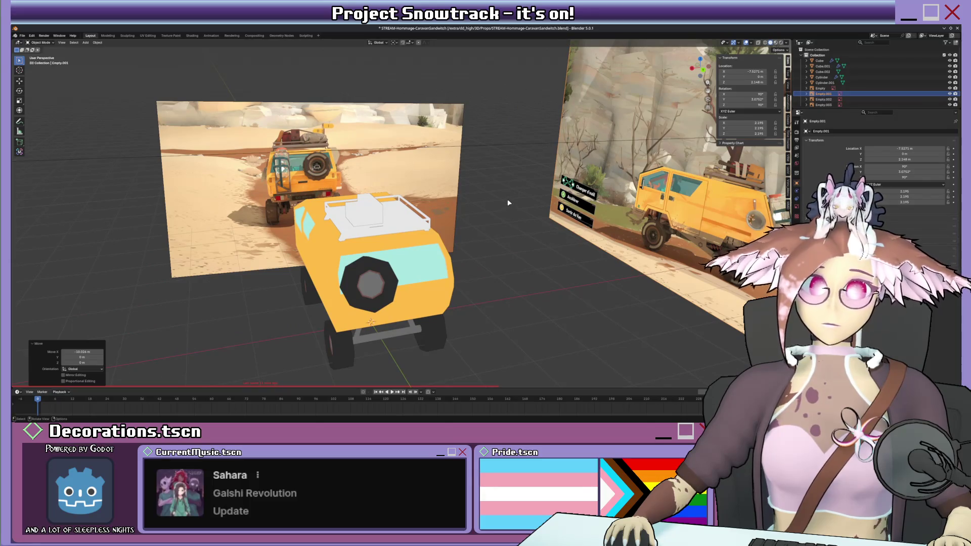
pyautogui.moveTo(510, 193); pyautogui.dragTo(387, 207, button='middle')
pyautogui.press('KP_5')
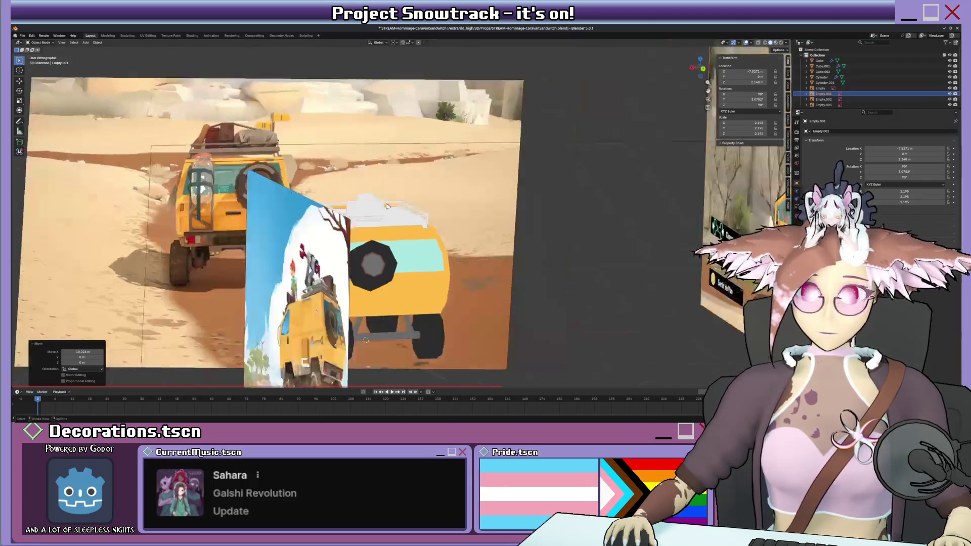
pyautogui.press('ctrl+KP_1')
pyautogui.scroll(-2, 386, 206)
pyautogui.scroll(3, 388, 204)
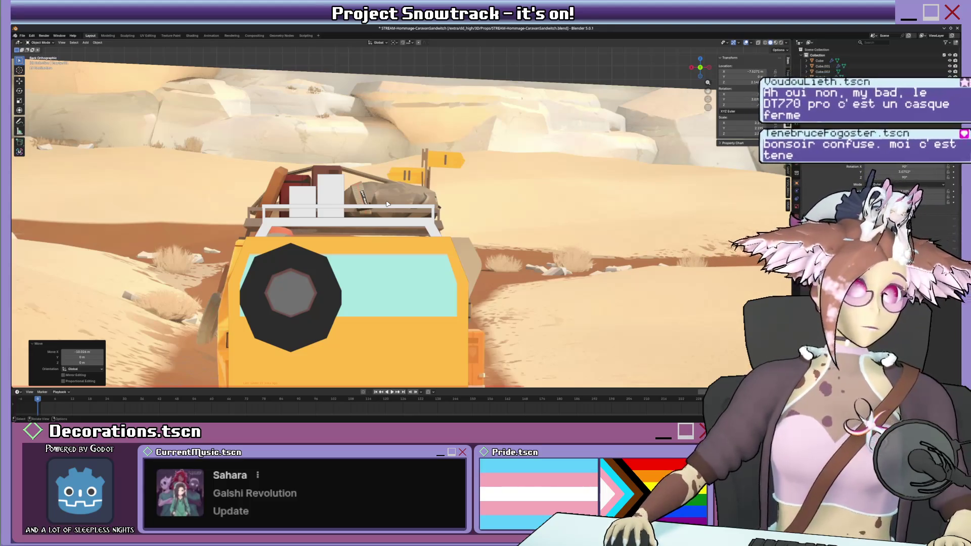
# - Turn on X-ray and move the spare tire -0.81 m along X over the reference tire
pyautogui.hotkey('ctrl', 'z')
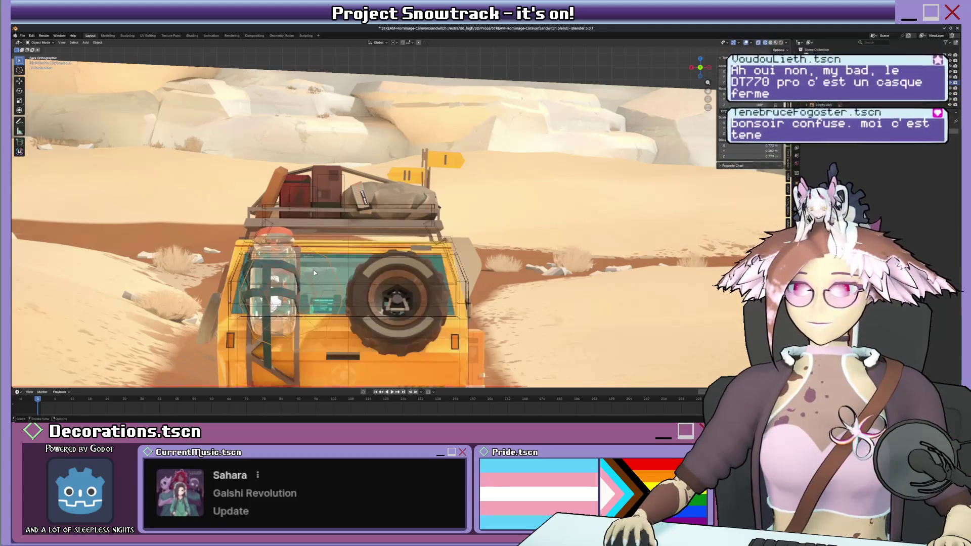
pyautogui.keyDown('shift'); pyautogui.moveTo(325, 307); pyautogui.dragTo(334, 272, button='middle'); pyautogui.keyUp('shift')
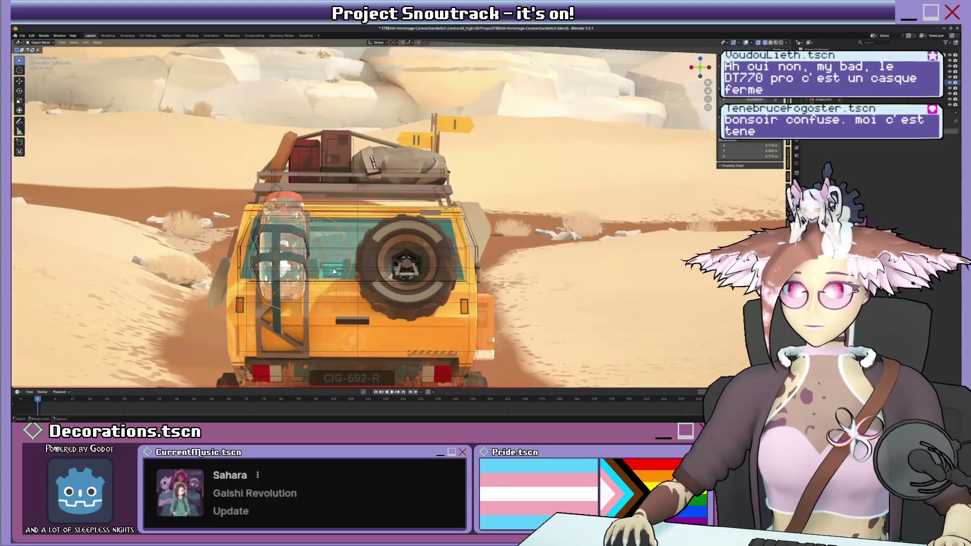
pyautogui.press('Tab')
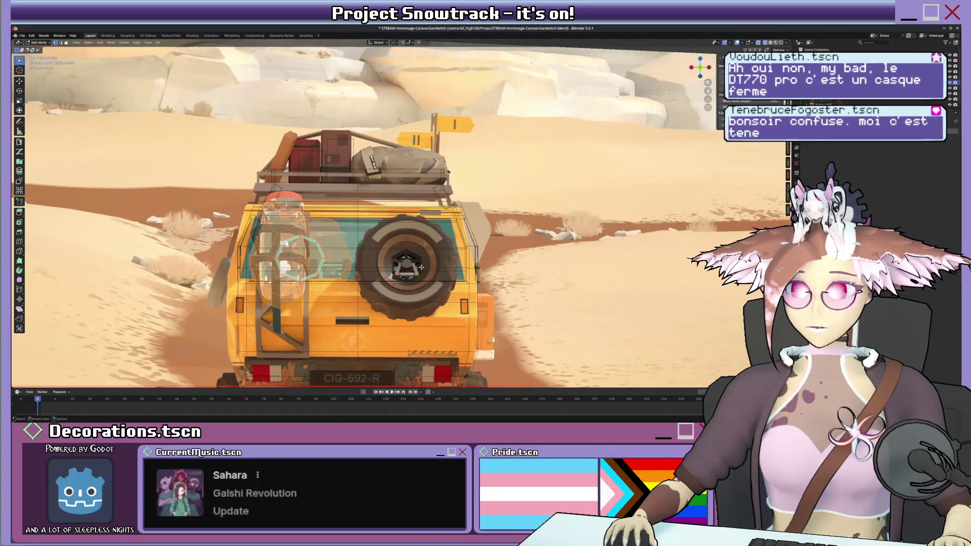
pyautogui.press('Tab')
pyautogui.press('g')
pyautogui.press('x')
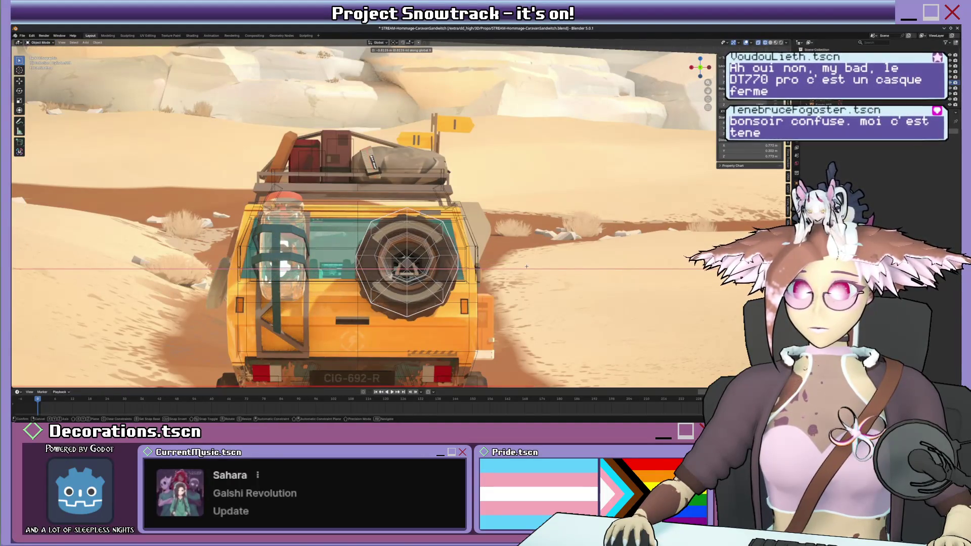
pyautogui.click(526, 266)
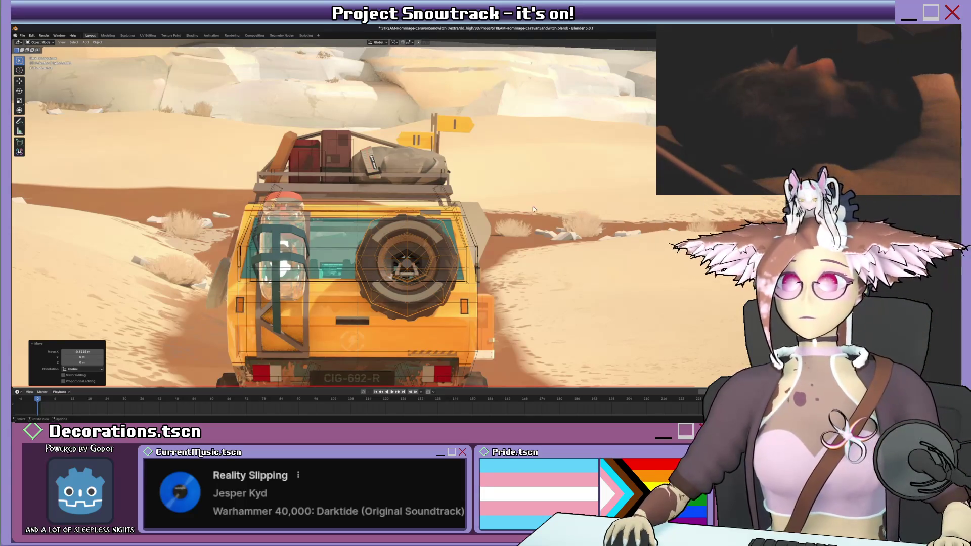
pyautogui.click(446, 193)
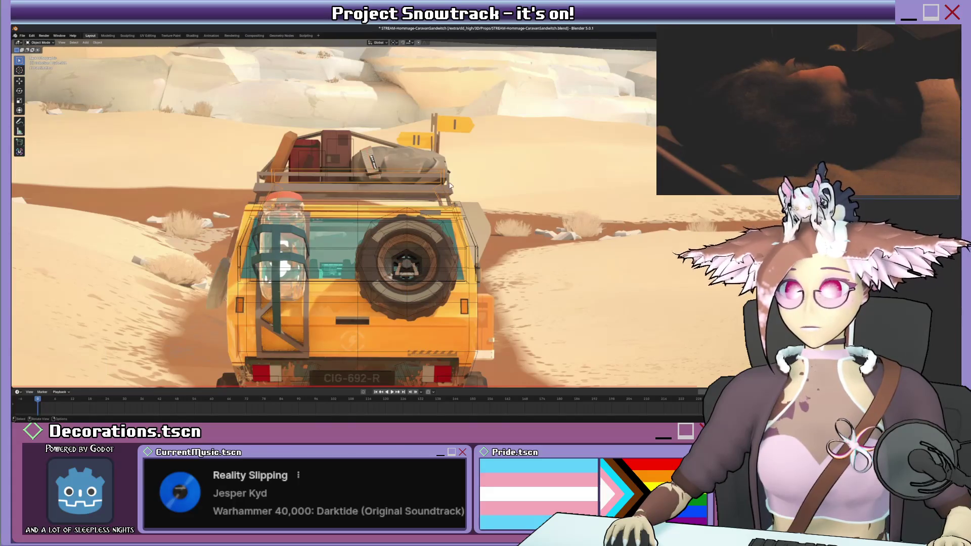
# - Frame the roof rack, switch to Solid shading, and select the roof box from behind
pyautogui.press('KP_Decimal')
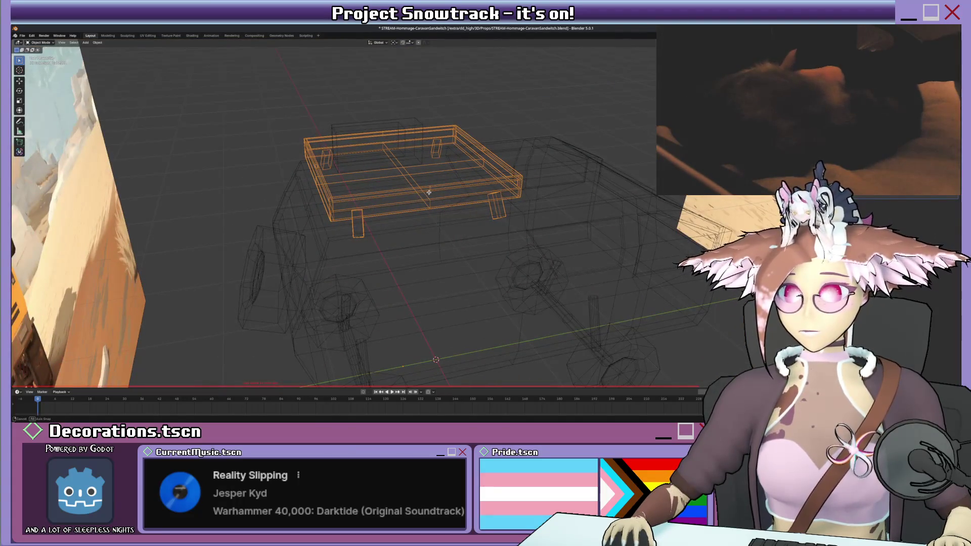
pyautogui.moveTo(428, 193)
pyautogui.mouseDown(button='middle')
pyautogui.moveTo(420, 192)
pyautogui.moveTo(460, 174)
pyautogui.moveTo(403, 189)
pyautogui.moveTo(407, 180)
pyautogui.mouseUp(button='middle')
pyautogui.press('z')
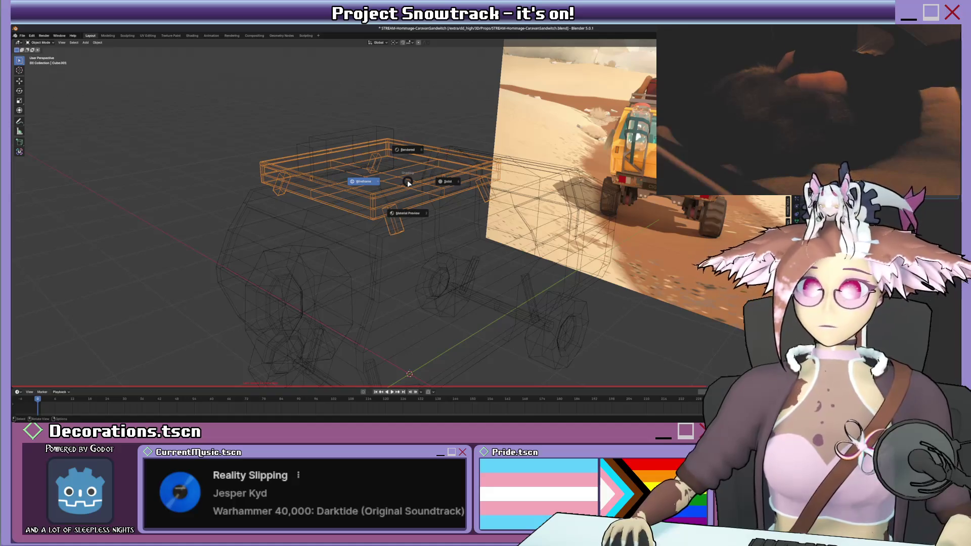
pyautogui.click(445, 183)
pyautogui.moveTo(443, 186); pyautogui.dragTo(353, 186, button='middle')
pyautogui.click(352, 185)
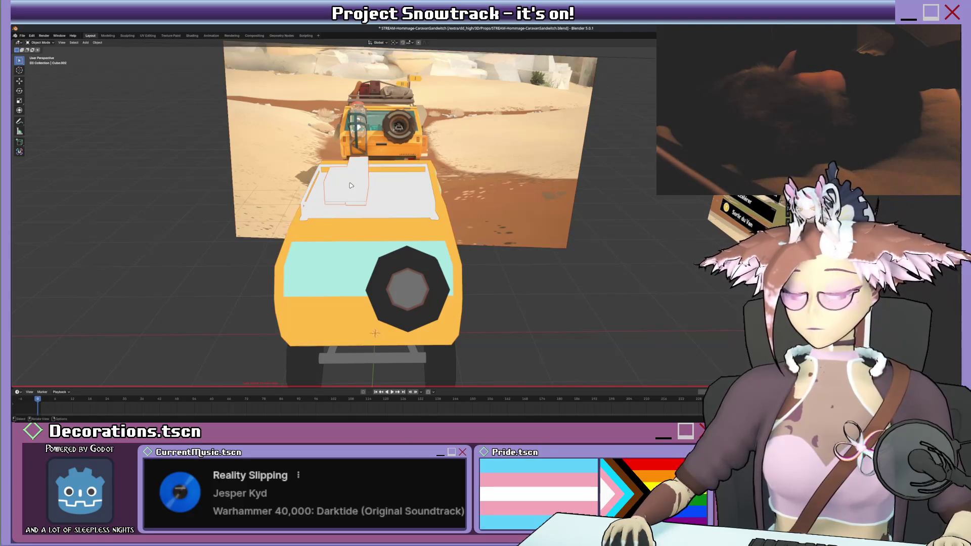
# - Fill the first roof box with dark red sampled from the reference photo, then save
pyautogui.press('Tab')
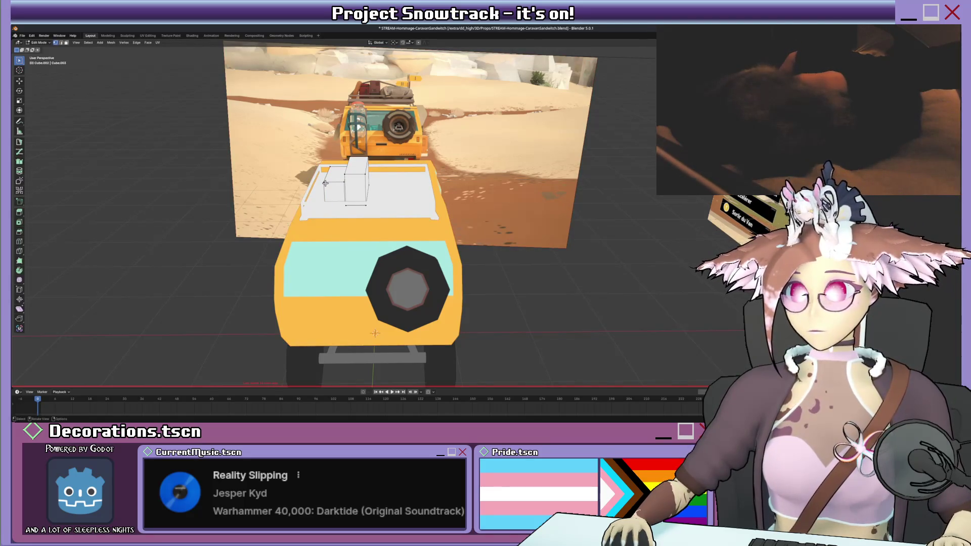
pyautogui.press('l')
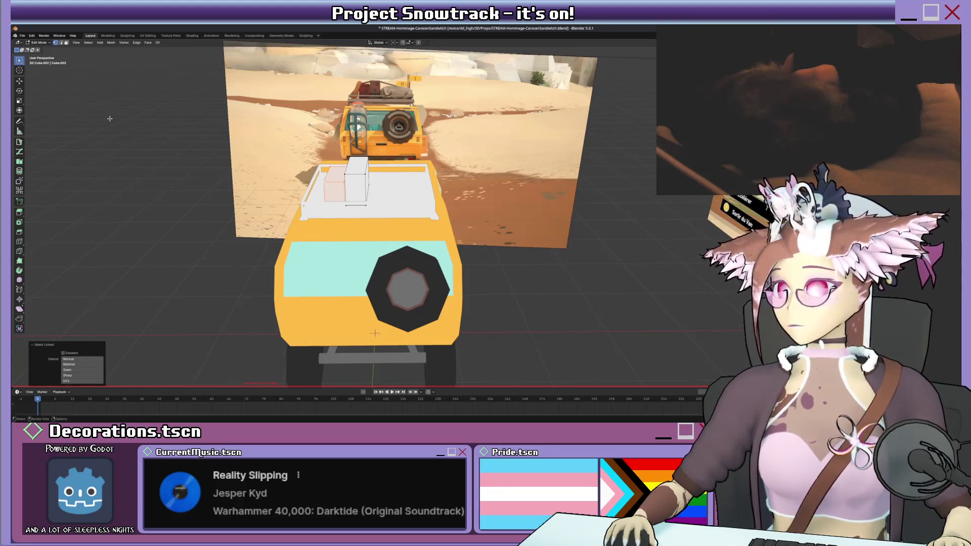
pyautogui.hotkey('ctrl', 'Tab')
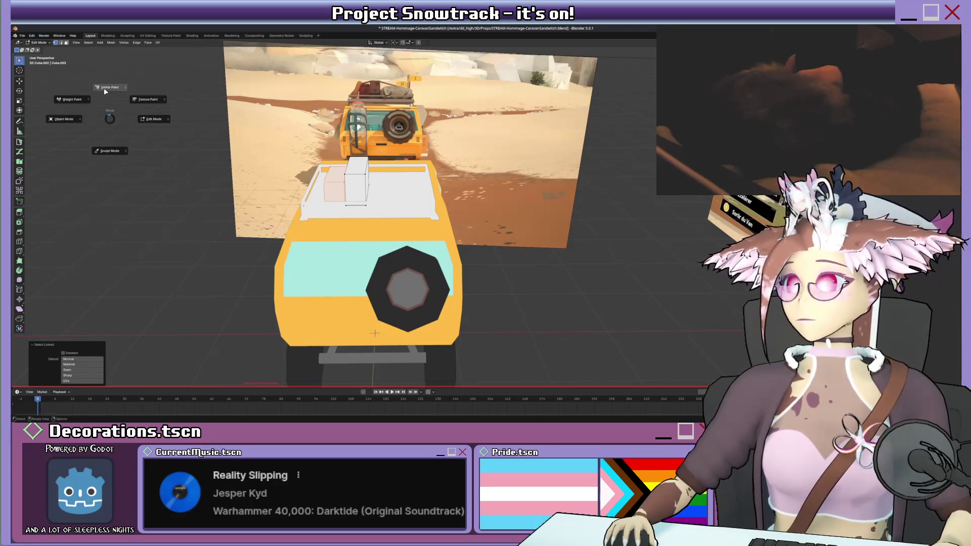
pyautogui.click(109, 89)
pyautogui.click(398, 42)
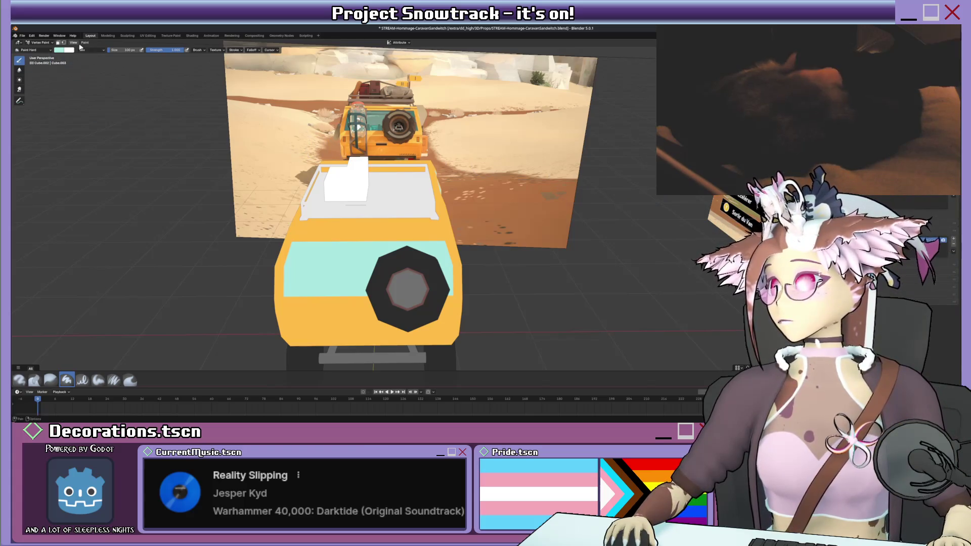
pyautogui.click(60, 51)
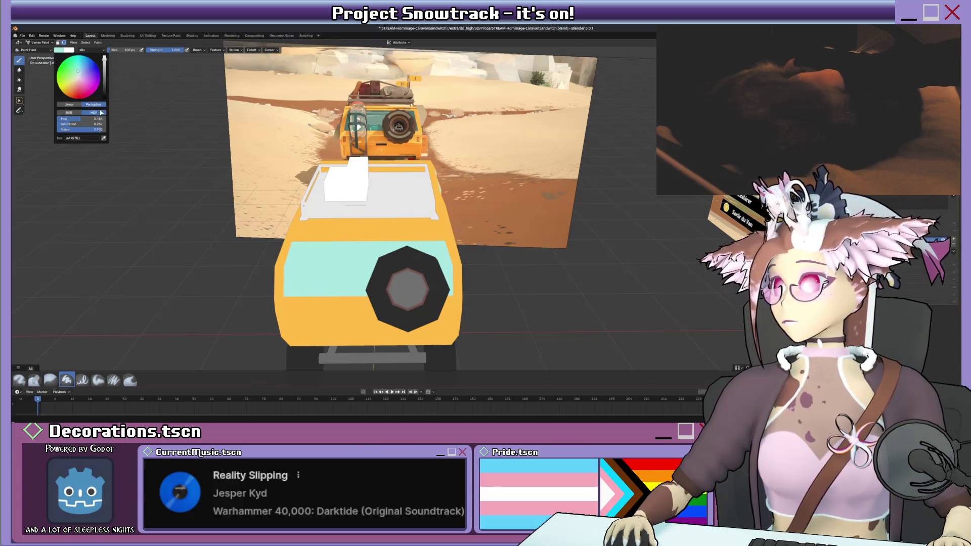
pyautogui.click(103, 138)
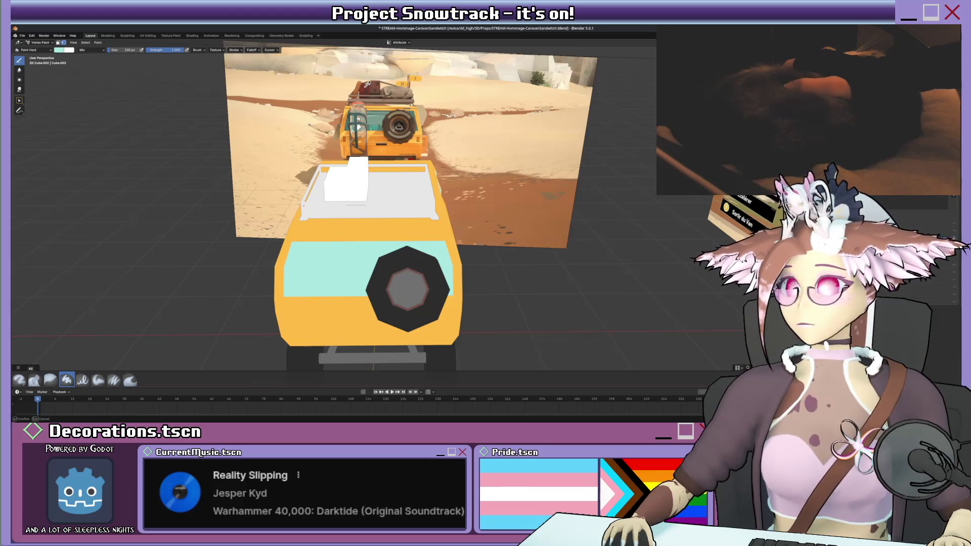
pyautogui.click(365, 84)
pyautogui.click(97, 42)
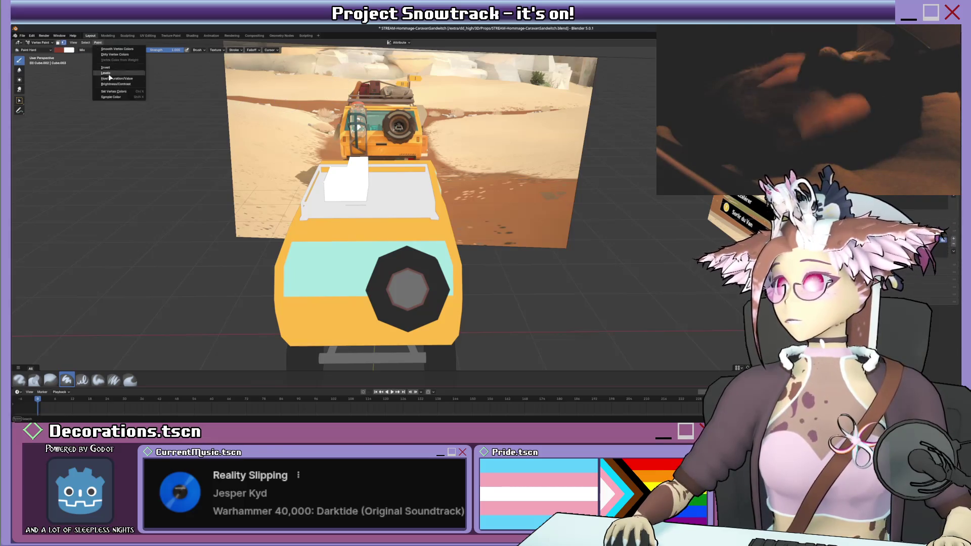
pyautogui.click(120, 92)
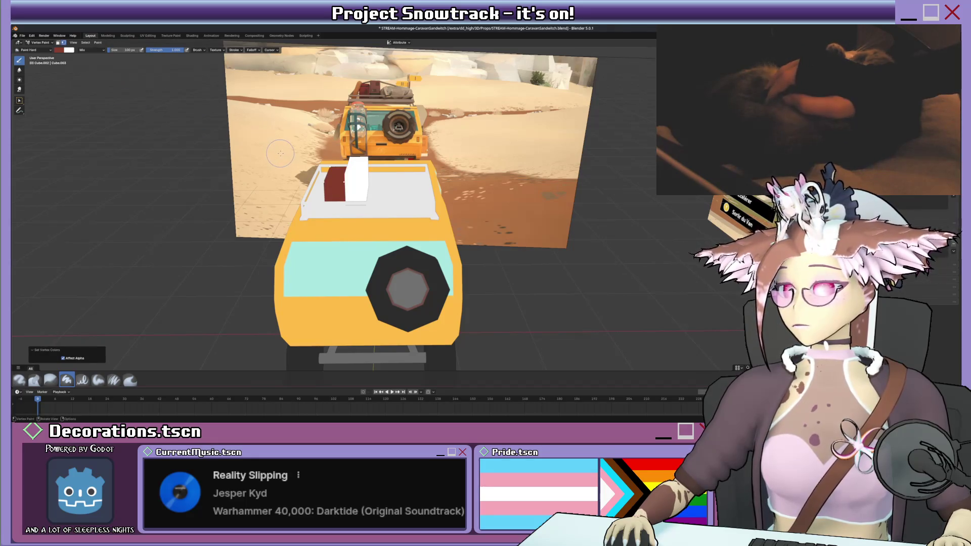
pyautogui.hotkey('ctrl', 's')
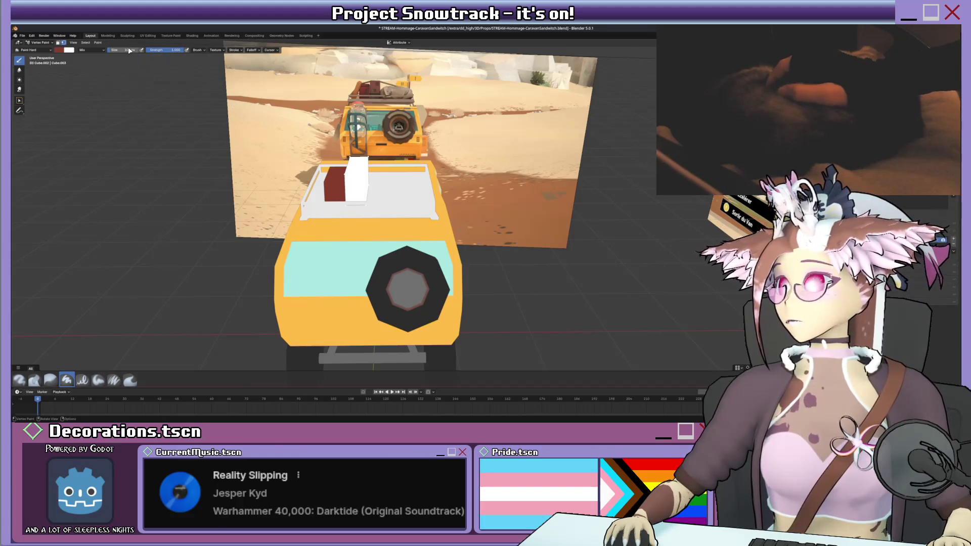
# - Sample a second red from the reference and fill the second roof box with it
pyautogui.click(57, 49)
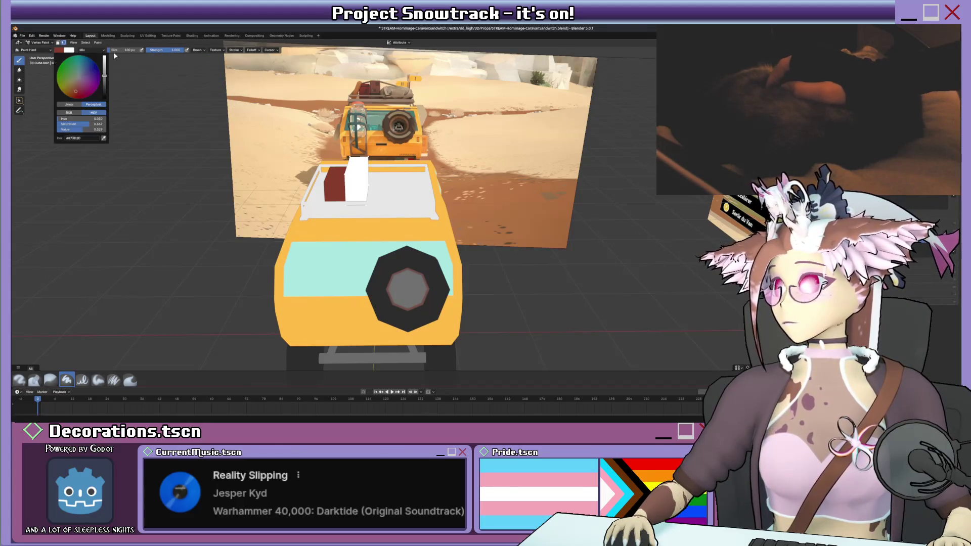
pyautogui.click(104, 138)
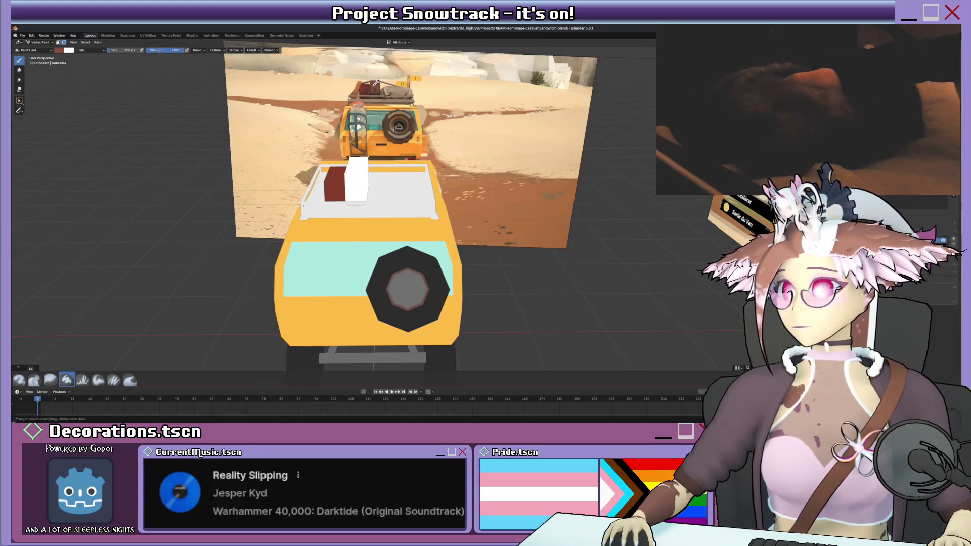
pyautogui.moveTo(376, 83); pyautogui.dragTo(376, 82)
pyautogui.hotkey('shift', 'k')
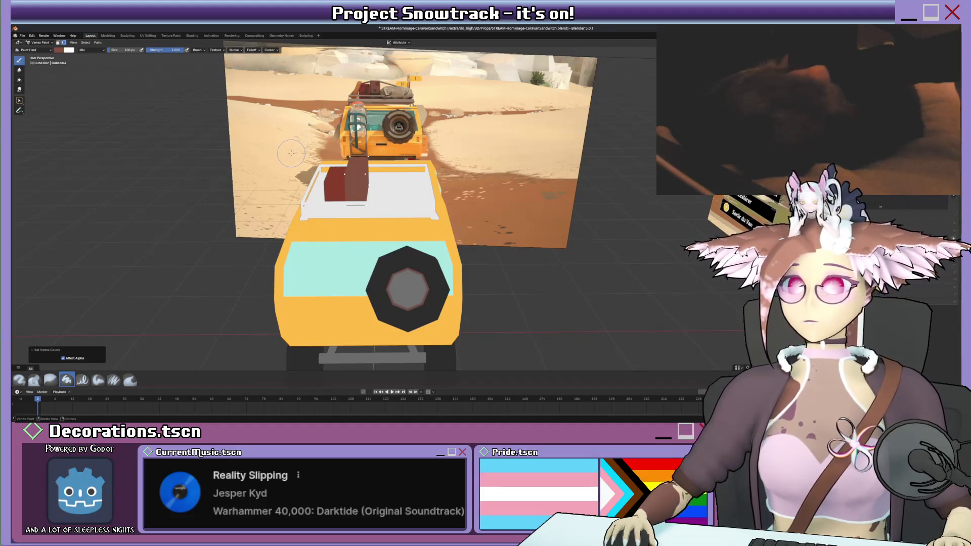
pyautogui.scroll(-2, 290, 152)
pyautogui.moveTo(363, 188)
pyautogui.mouseDown(button='middle')
pyautogui.moveTo(455, 192)
pyautogui.moveTo(362, 192)
pyautogui.moveTo(333, 168)
pyautogui.moveTo(404, 137)
pyautogui.moveTo(304, 145)
pyautogui.moveTo(294, 163)
pyautogui.moveTo(306, 164)
pyautogui.mouseUp(button='middle')
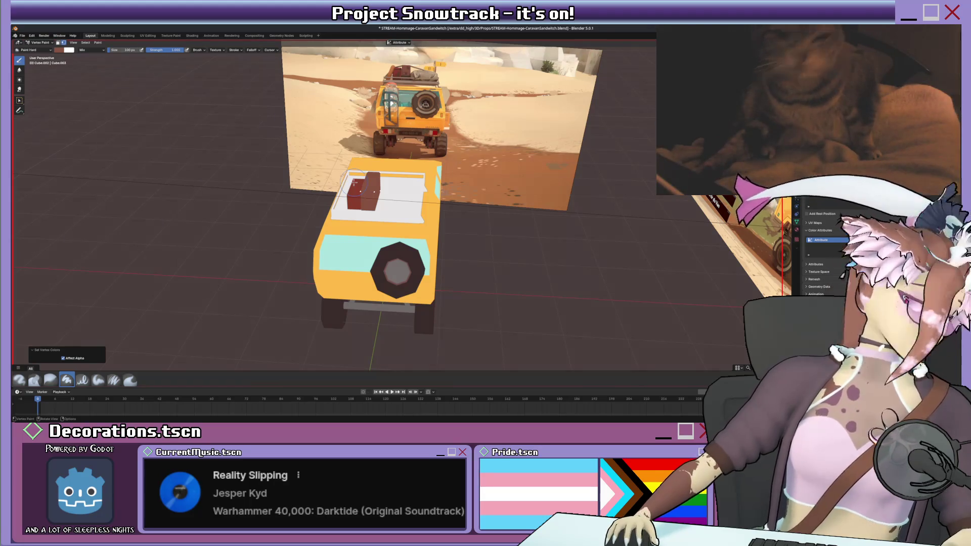
# - Save the van file and shift the selected roof cargo slightly along X
pyautogui.keyDown('ctrl'); pyautogui.moveTo(353, 184); pyautogui.dragTo(402, 211, button='middle'); pyautogui.keyUp('ctrl')
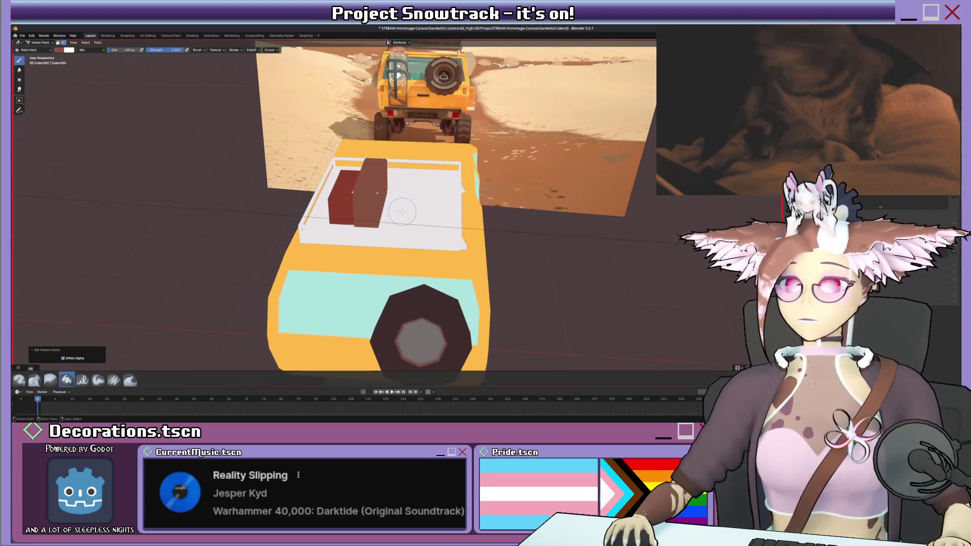
pyautogui.hotkey('ctrl', 's')
pyautogui.press('Tab')
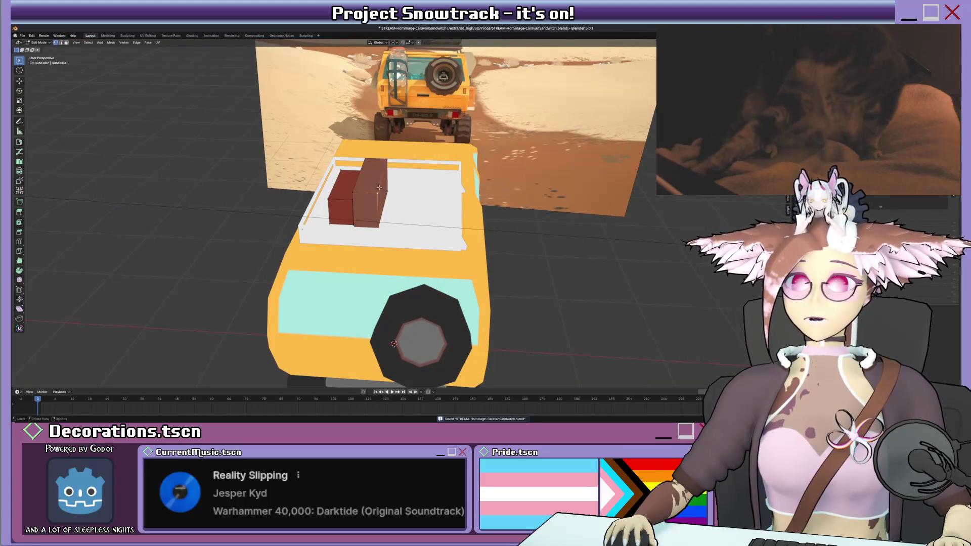
pyautogui.press('g')
pyautogui.press('x')
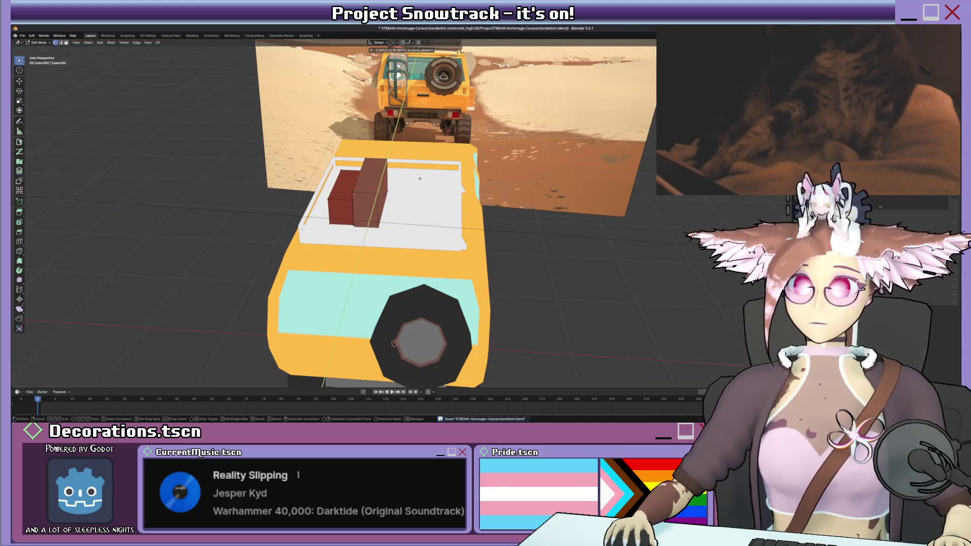
pyautogui.click(420, 178)
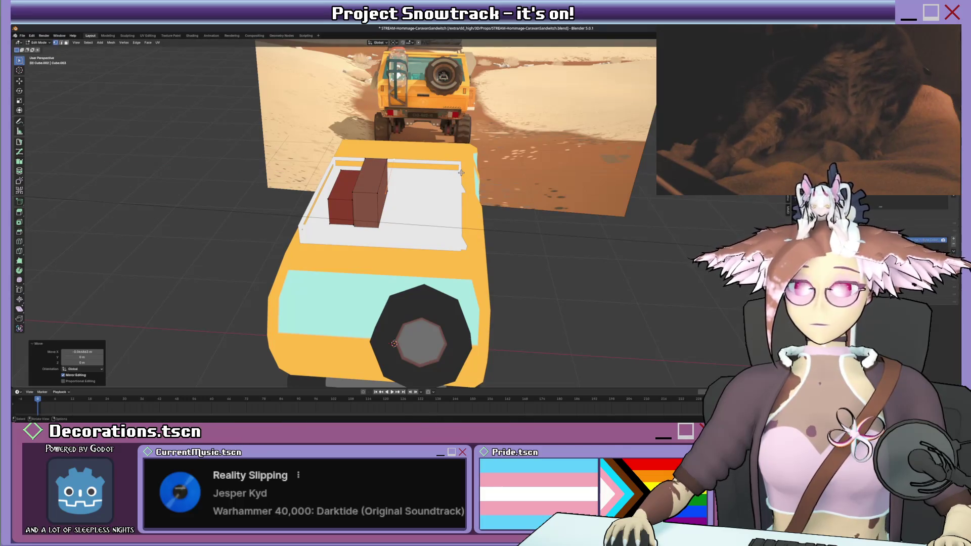
# - In the side ortho view, flatten and reposition the cargo's top edge, then return to Solid shading
pyautogui.press('KP_3')
pyautogui.scroll(5, 486, 159)
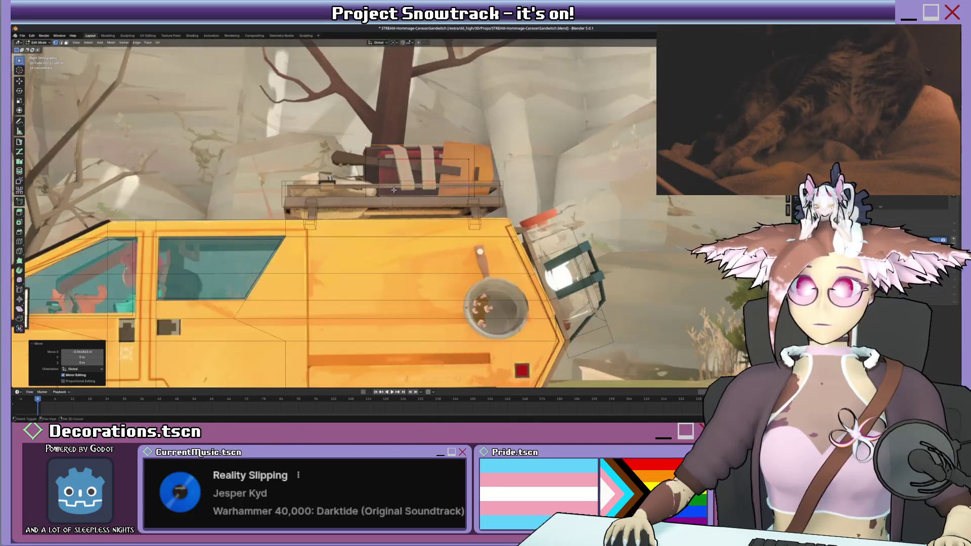
pyautogui.press('s')
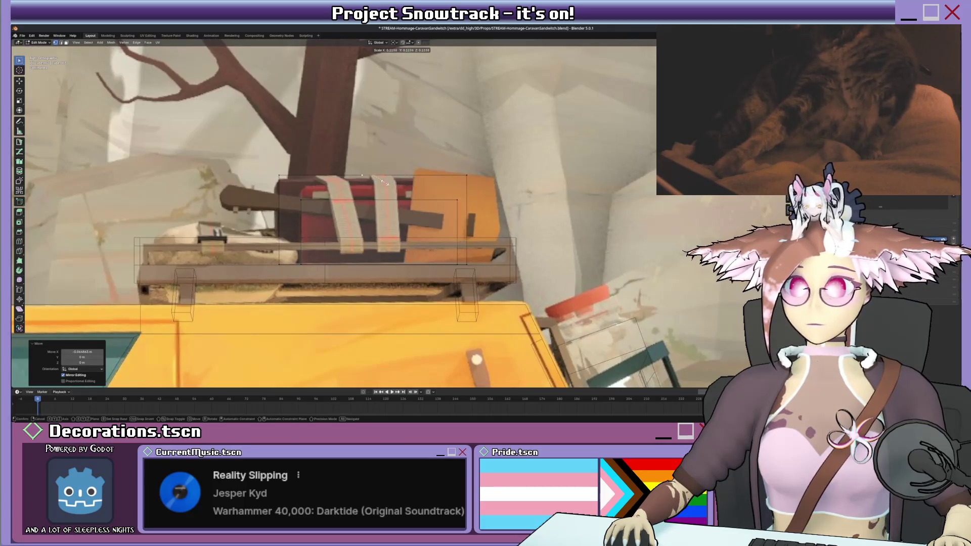
pyautogui.click(364, 180)
pyautogui.press('g')
pyautogui.click(336, 181)
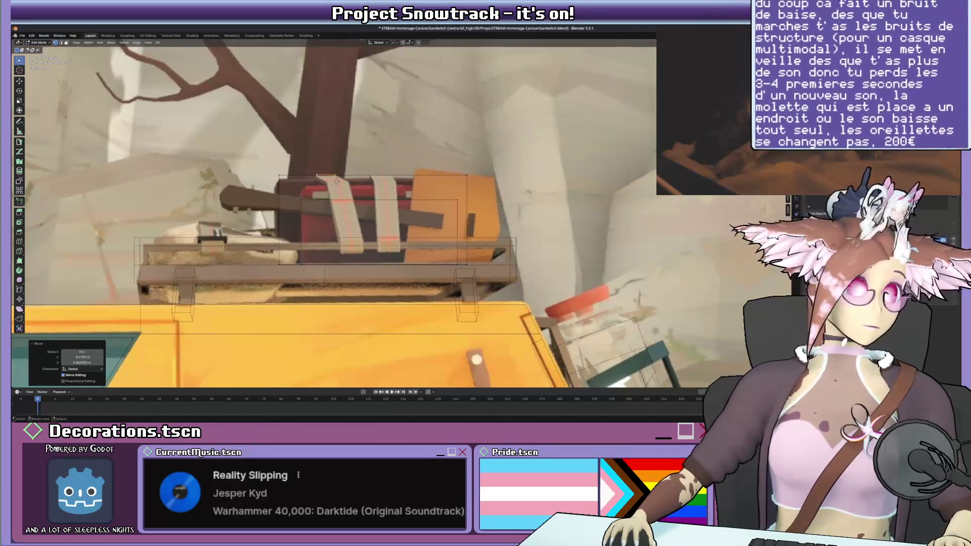
pyautogui.scroll(-10, 338, 178)
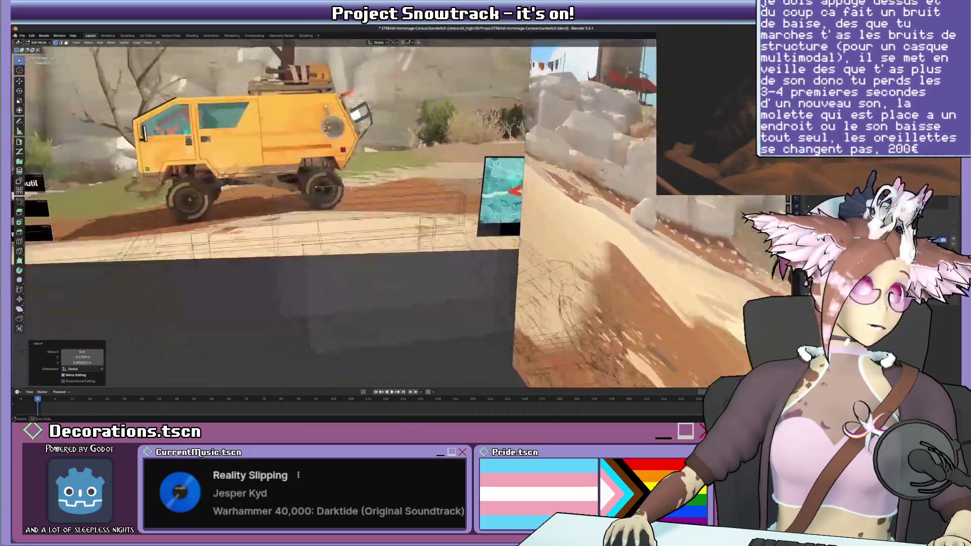
pyautogui.moveTo(338, 178); pyautogui.dragTo(363, 198, button='middle')
pyautogui.press('z')
pyautogui.click(407, 199)
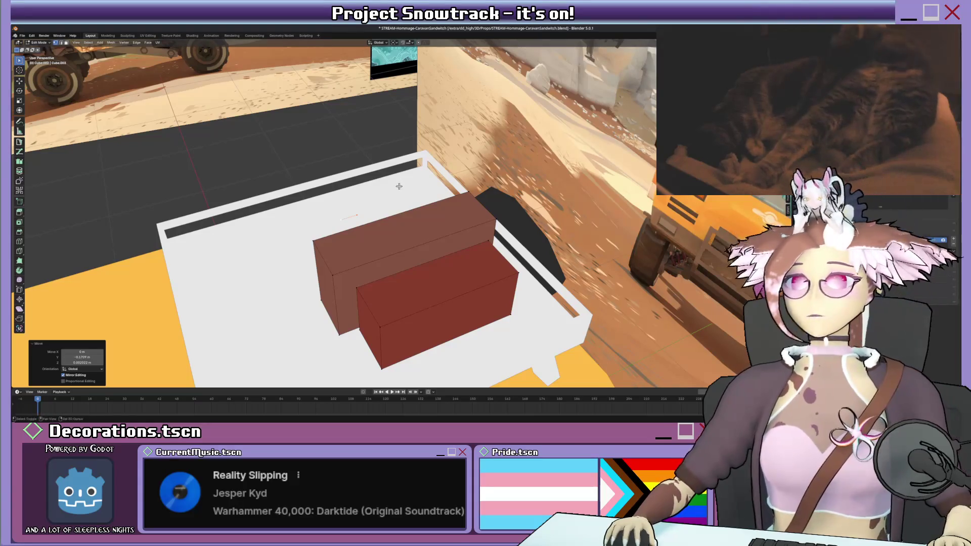
# - Extrude the strap's first vertices up and across the top of the cargo boxes
pyautogui.moveTo(443, 189)
pyautogui.mouseDown(button='middle')
pyautogui.moveTo(445, 170)
pyautogui.moveTo(480, 175)
pyautogui.moveTo(466, 192)
pyautogui.mouseUp(button='middle')
pyautogui.press('g')
pyautogui.press('z')
pyautogui.press('z')
pyautogui.press('x')
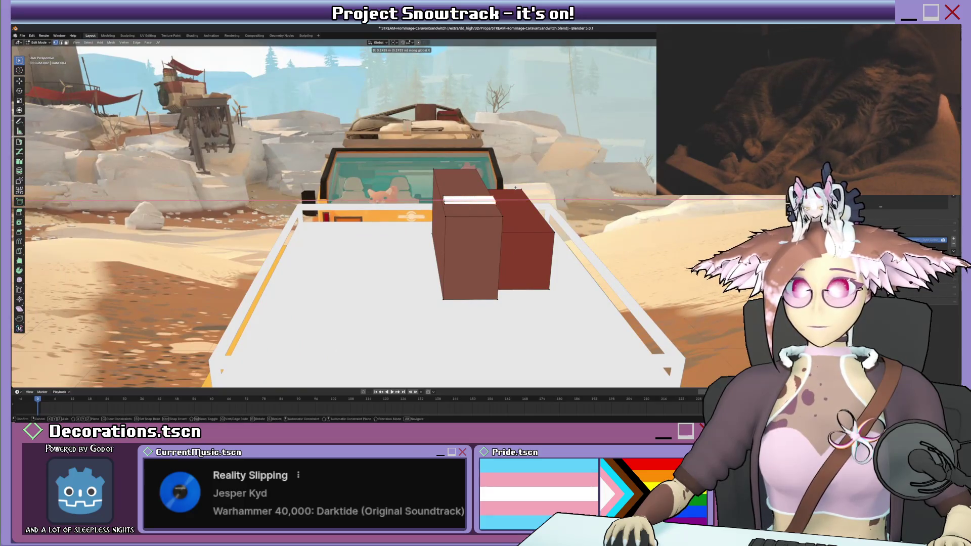
pyautogui.click(515, 188)
pyautogui.press('KP_1')
pyautogui.scroll(4, 537, 136)
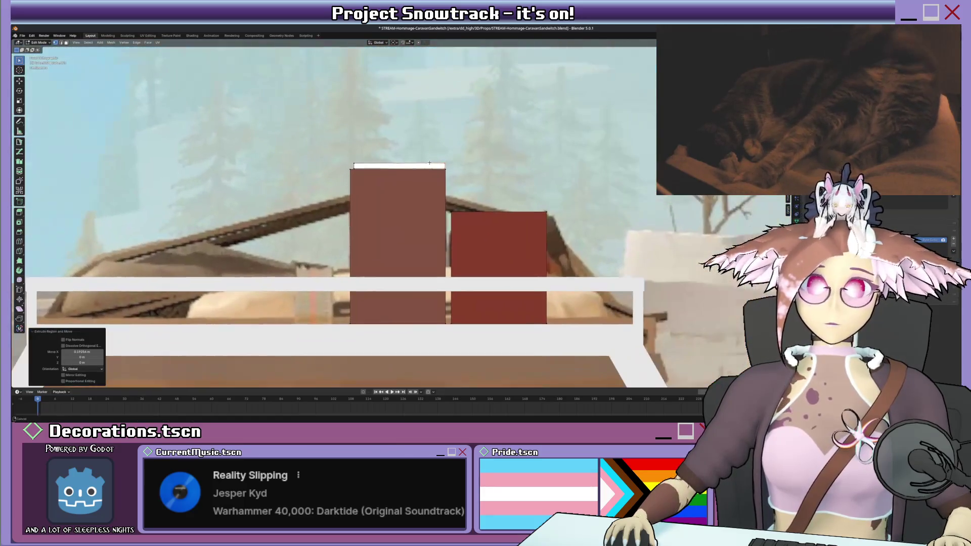
pyautogui.press('g')
pyautogui.press('z')
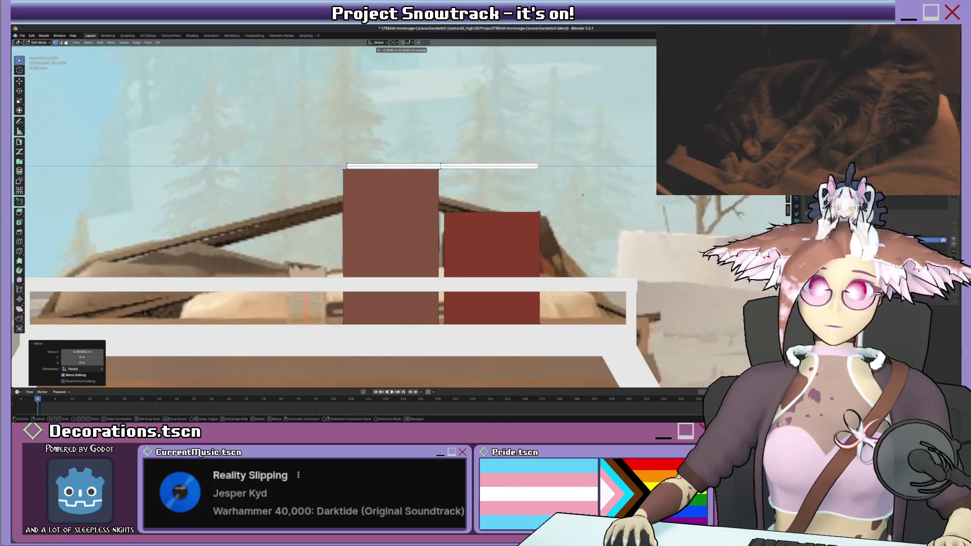
pyautogui.click(589, 238)
# - Extrude a strap segment angling down the right side of the cargo
pyautogui.press('e')
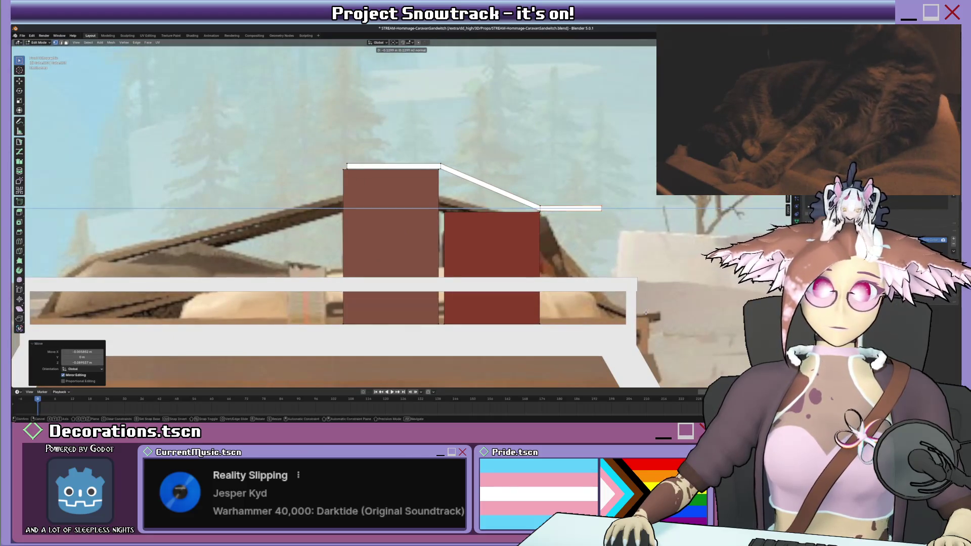
pyautogui.click(678, 373)
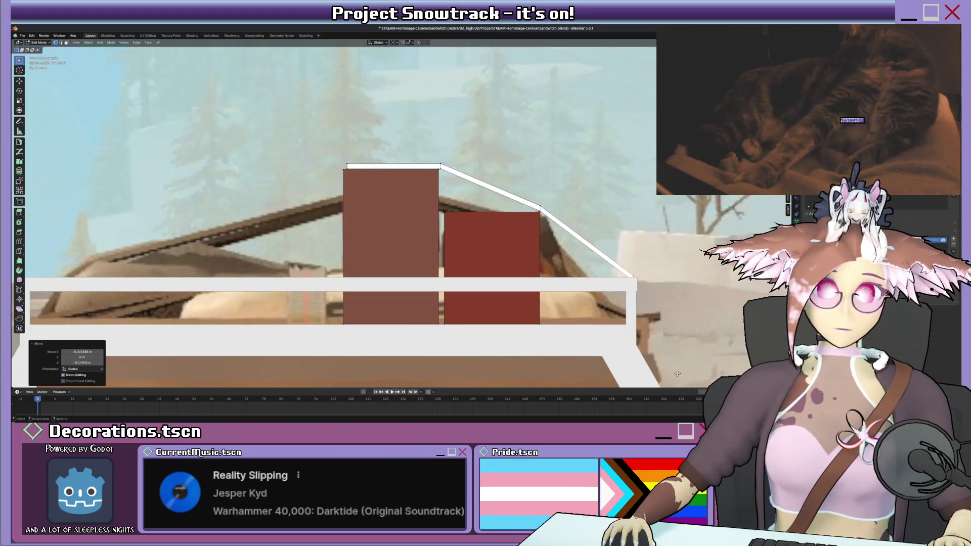
pyautogui.press('g')
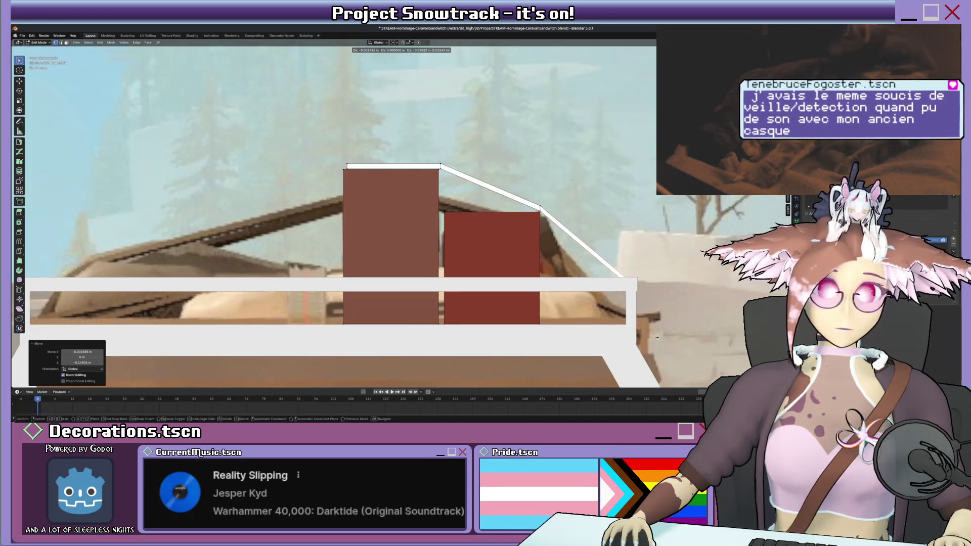
pyautogui.click(656, 337)
# - With X-ray on, extend the strap's other end down the opposite side of the cargo
pyautogui.keyDown('shift'); pyautogui.moveTo(329, 162); pyautogui.dragTo(403, 179, button='middle'); pyautogui.keyUp('shift')
pyautogui.moveTo(402, 175); pyautogui.dragTo(424, 183)
pyautogui.hotkey('alt', 'z')
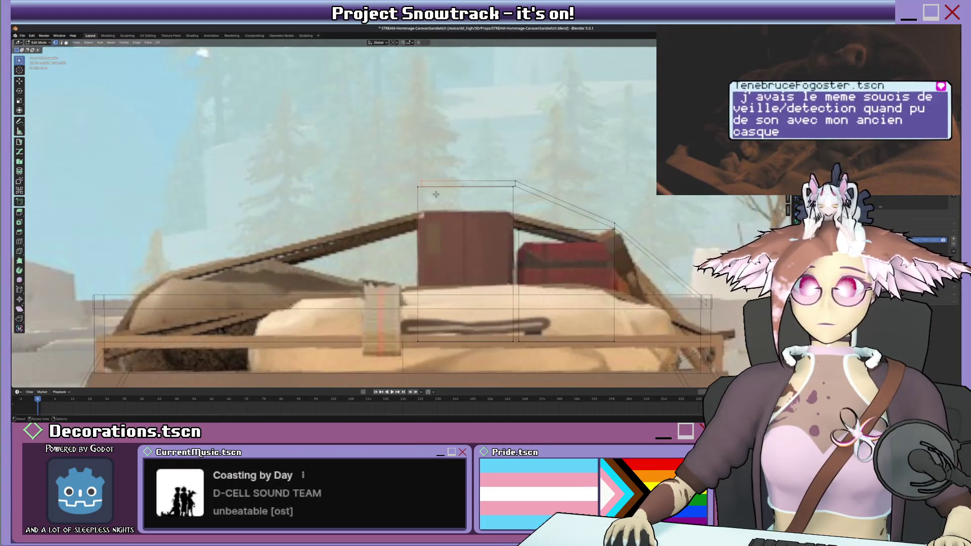
pyautogui.moveTo(449, 195)
pyautogui.mouseDown(button='middle')
pyautogui.moveTo(466, 197)
pyautogui.moveTo(475, 181)
pyautogui.mouseUp(button='middle')
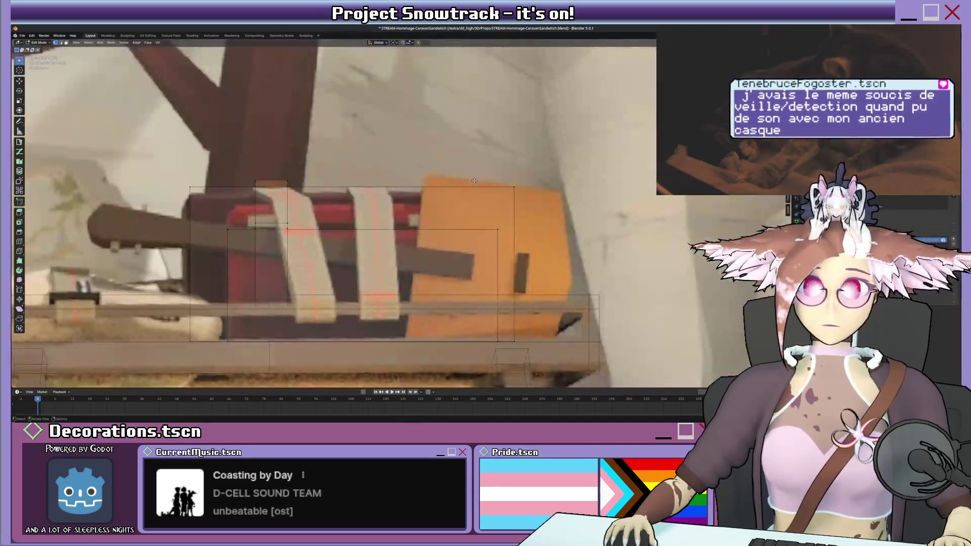
pyautogui.press('KP_3')
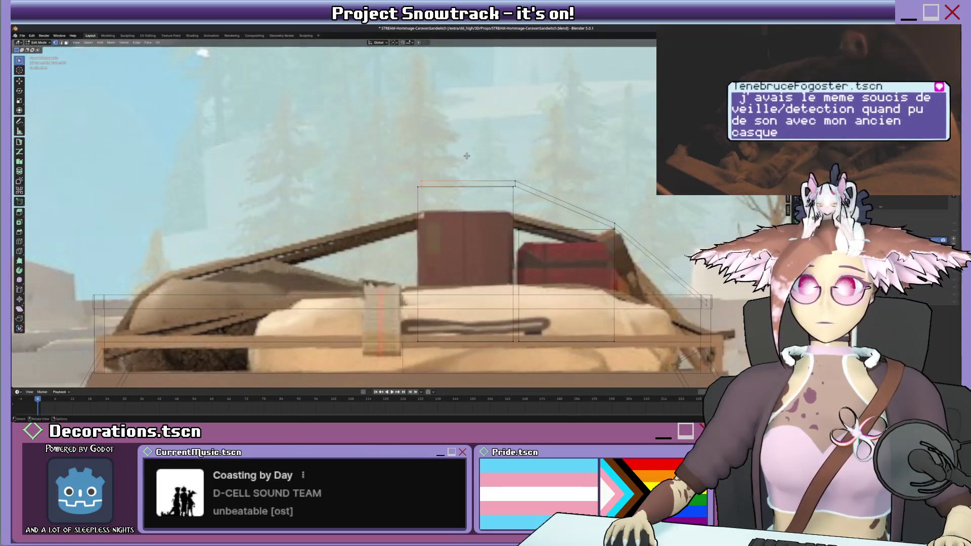
pyautogui.press('g')
pyautogui.press('x')
pyautogui.rightClick(466, 164)
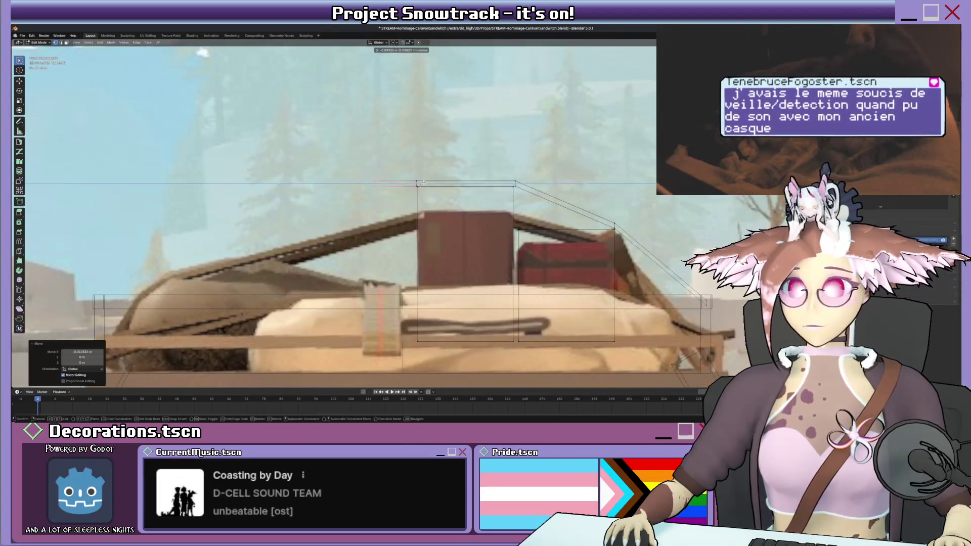
pyautogui.press('g')
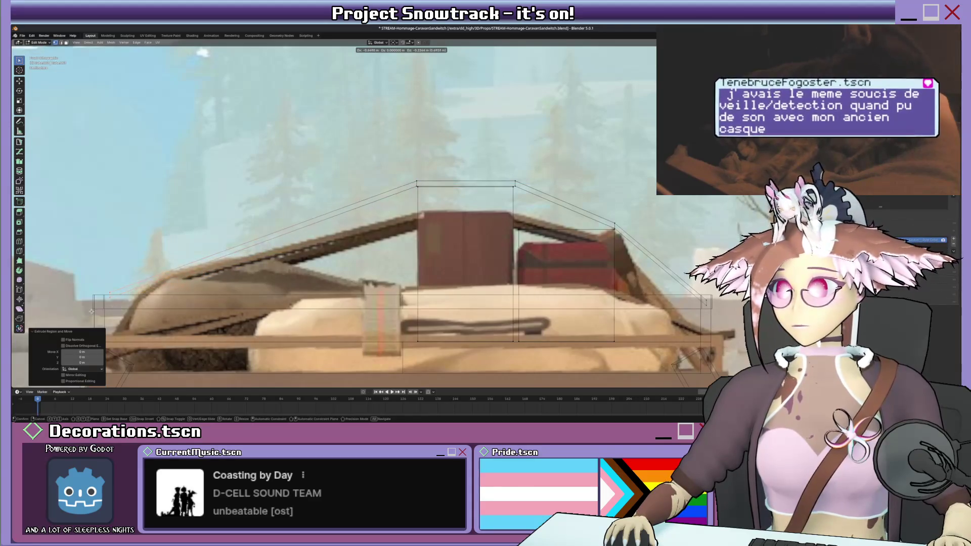
pyautogui.click(82, 314)
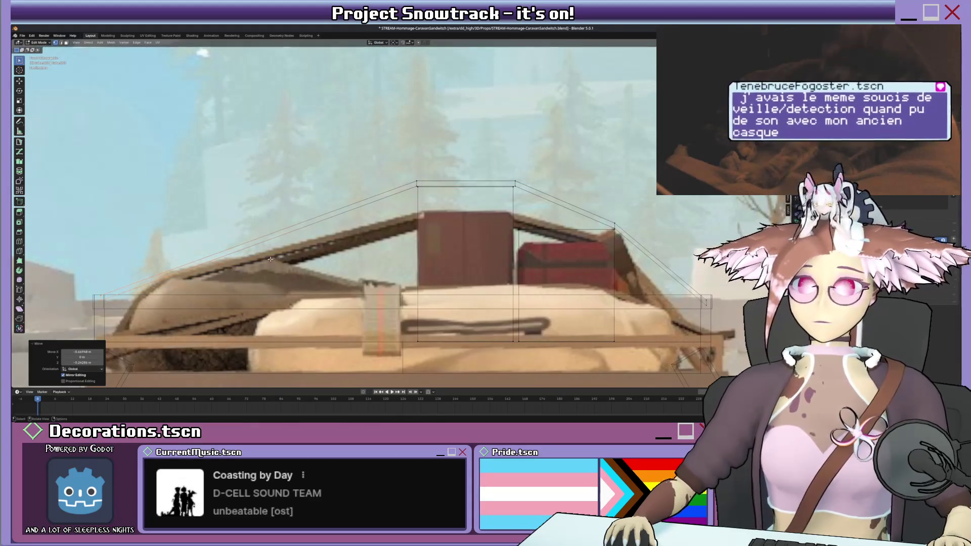
# - Select the whole strap and move it 0.3 m along Y across the rack
pyautogui.moveTo(270, 258); pyautogui.dragTo(390, 260, button='middle')
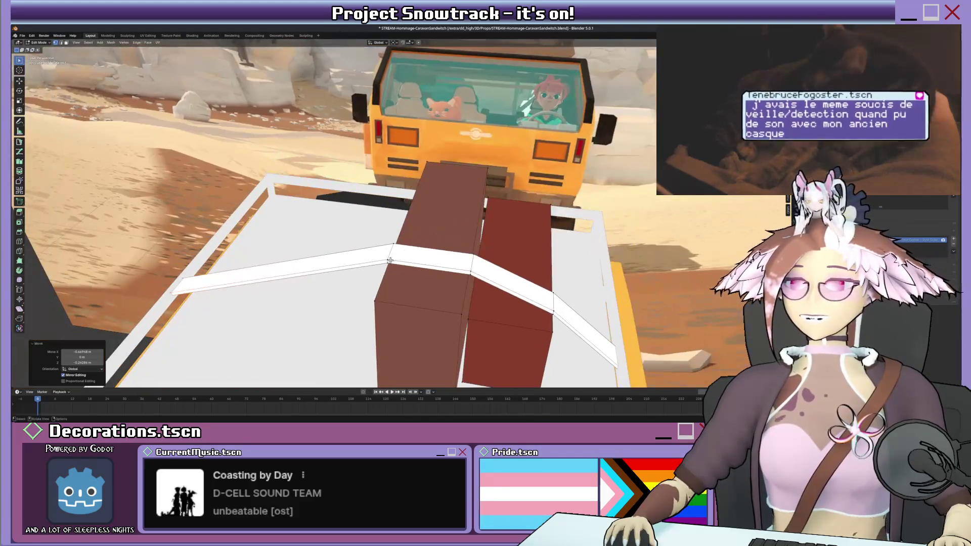
pyautogui.scroll(5, 389, 260)
pyautogui.scroll(2, 344, 234)
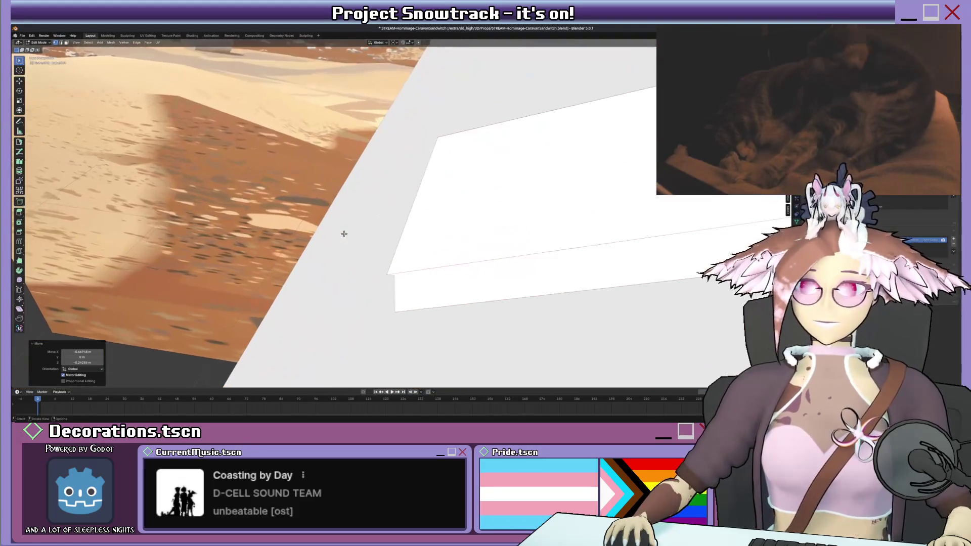
pyautogui.moveTo(343, 234); pyautogui.dragTo(372, 226, button='middle')
pyautogui.moveTo(410, 202)
pyautogui.mouseDown(button='middle')
pyautogui.moveTo(316, 155)
pyautogui.moveTo(393, 177)
pyautogui.moveTo(378, 298)
pyautogui.mouseUp(button='middle')
pyautogui.hotkey('shift', 'z')
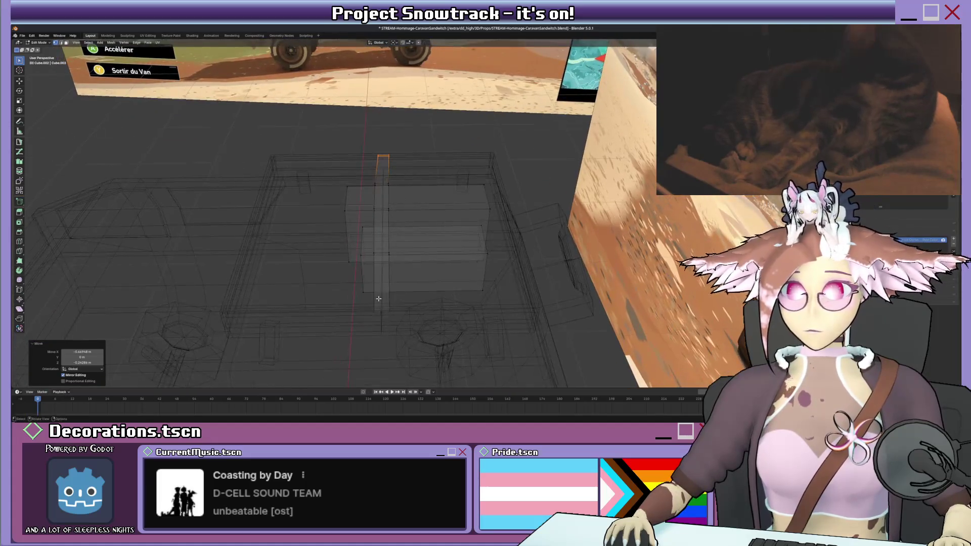
pyautogui.press('l')
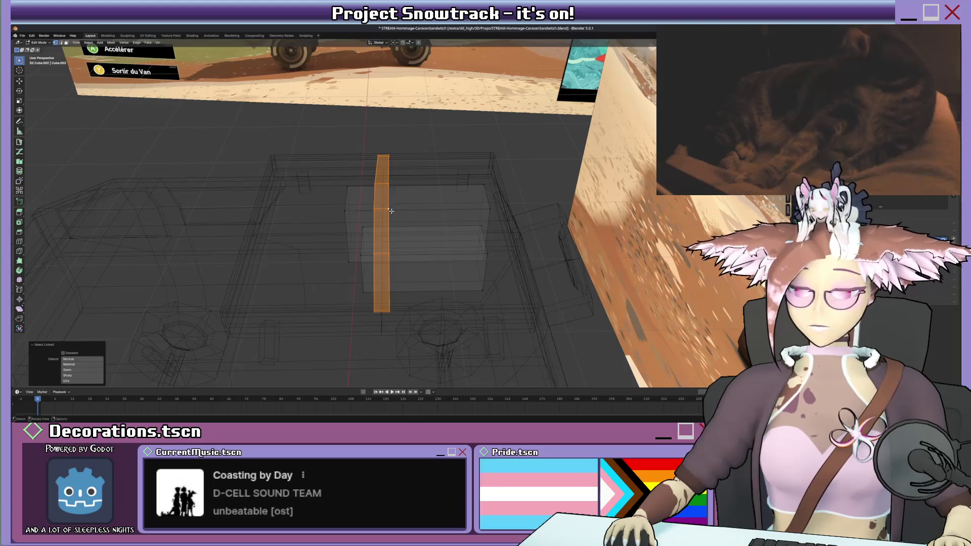
pyautogui.press('g')
pyautogui.press('y')
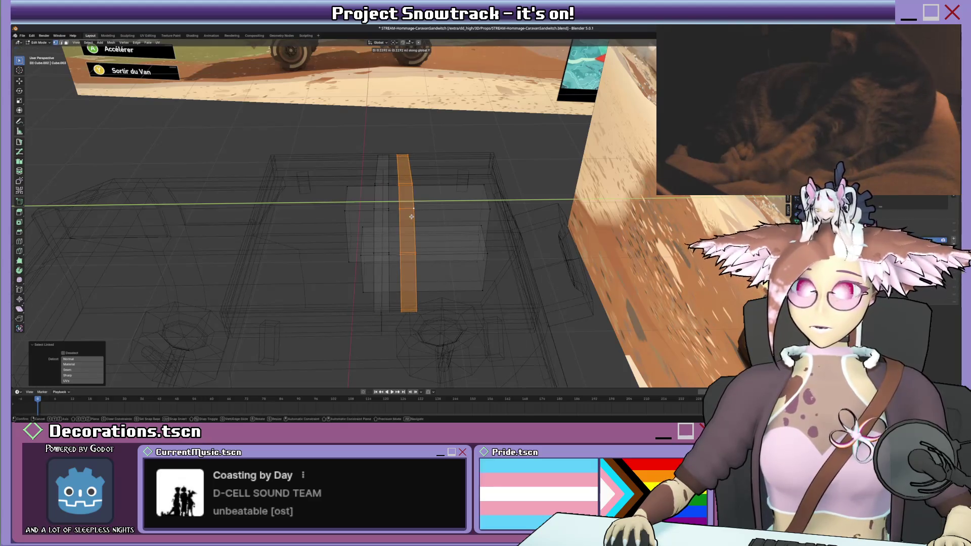
pyautogui.click(440, 215)
pyautogui.hotkey('ctrl', 'Tab')
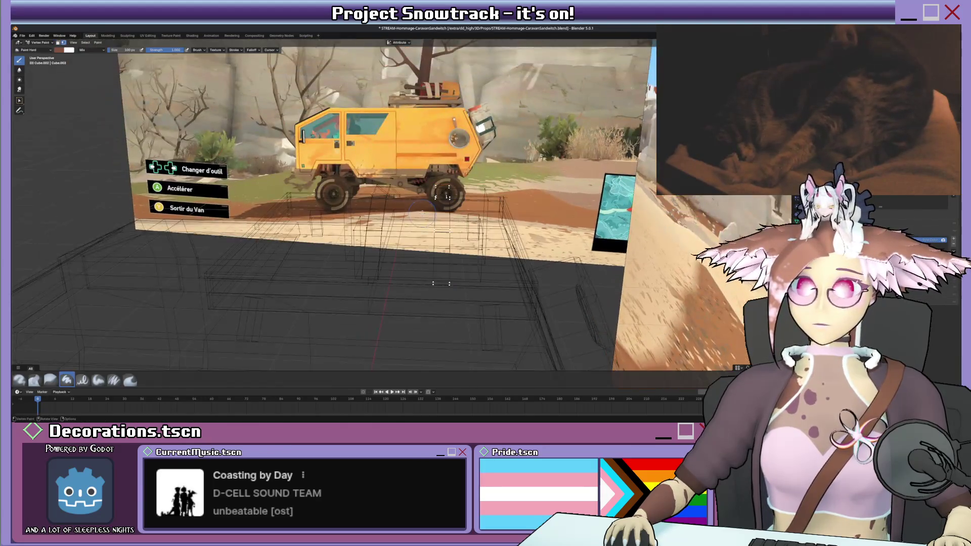
# - Paint the cargo straps with a beige sampled from the reference image
pyautogui.moveTo(441, 219); pyautogui.dragTo(399, 206, button='middle')
pyautogui.press('Tab')
pyautogui.press('l')
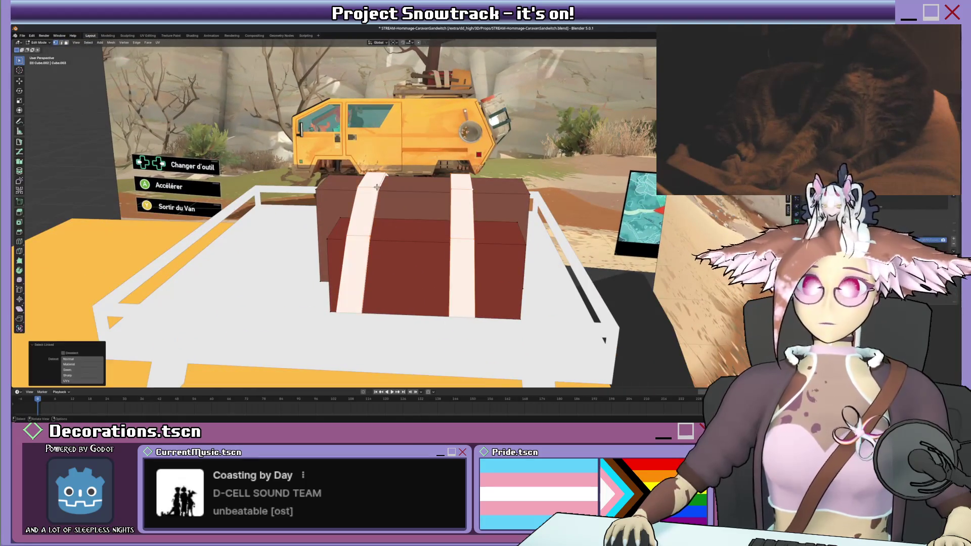
pyautogui.press('Tab')
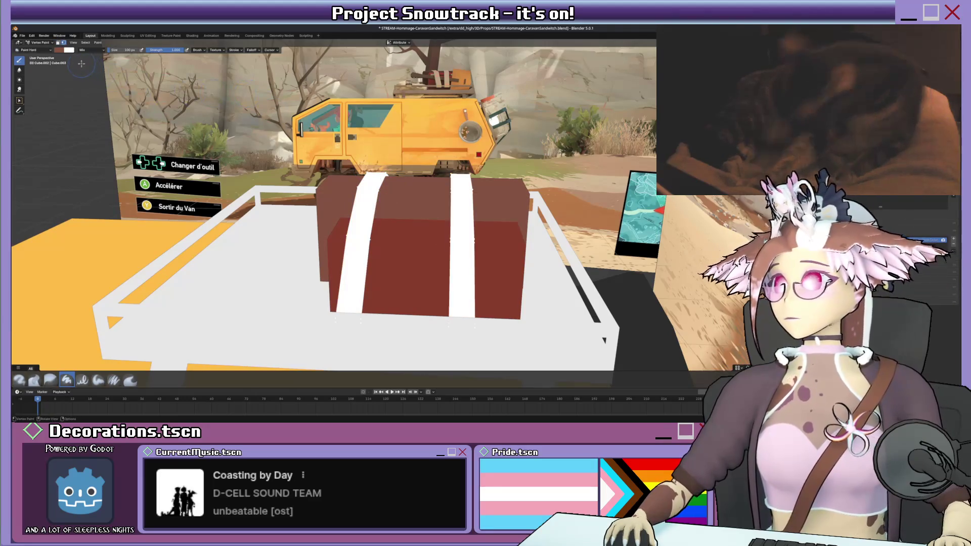
pyautogui.click(68, 49)
pyautogui.click(104, 137)
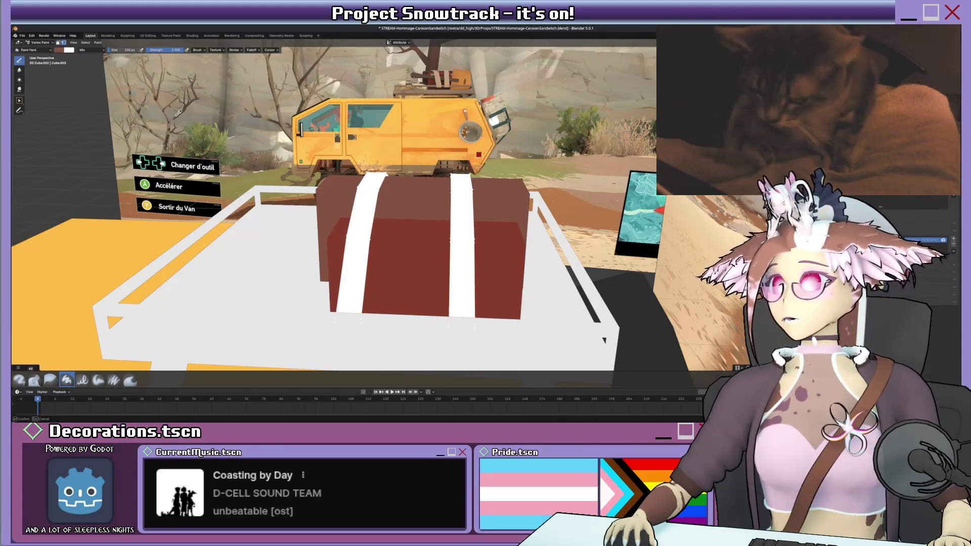
pyautogui.click(441, 71)
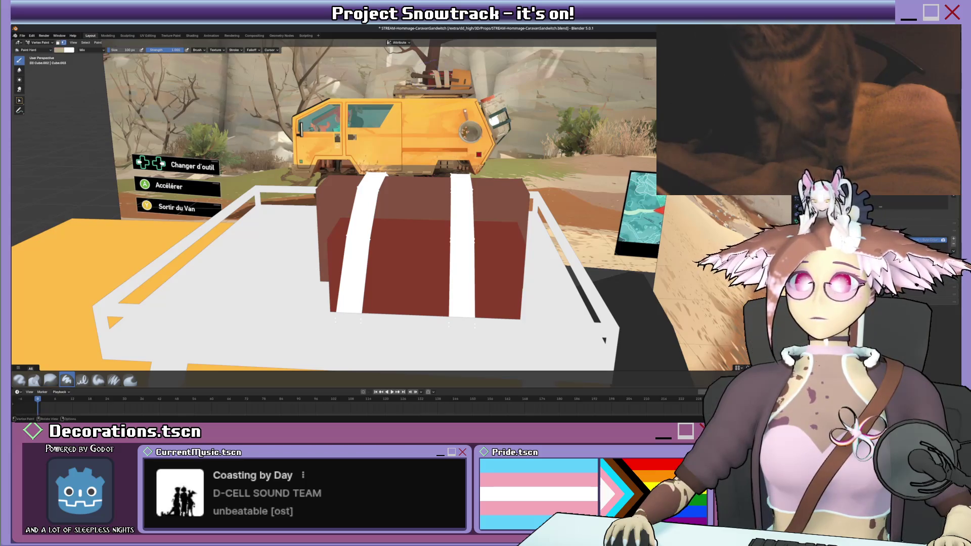
pyautogui.hotkey('shift', 'k')
# - Paint the white roof rack with a grey sampled from the reference image
pyautogui.moveTo(264, 188); pyautogui.dragTo(347, 263, button='middle')
pyautogui.hotkey('ctrl', 'Tab')
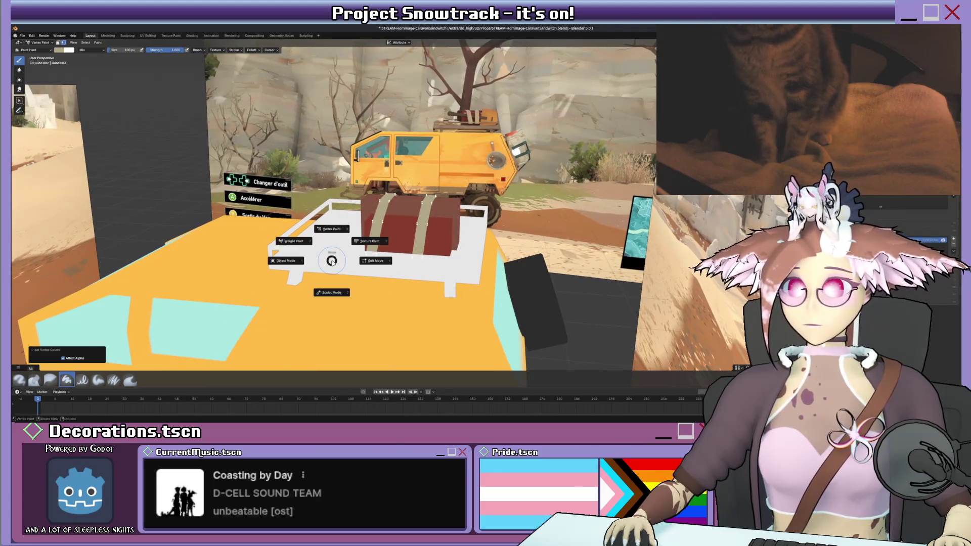
pyautogui.click(306, 258)
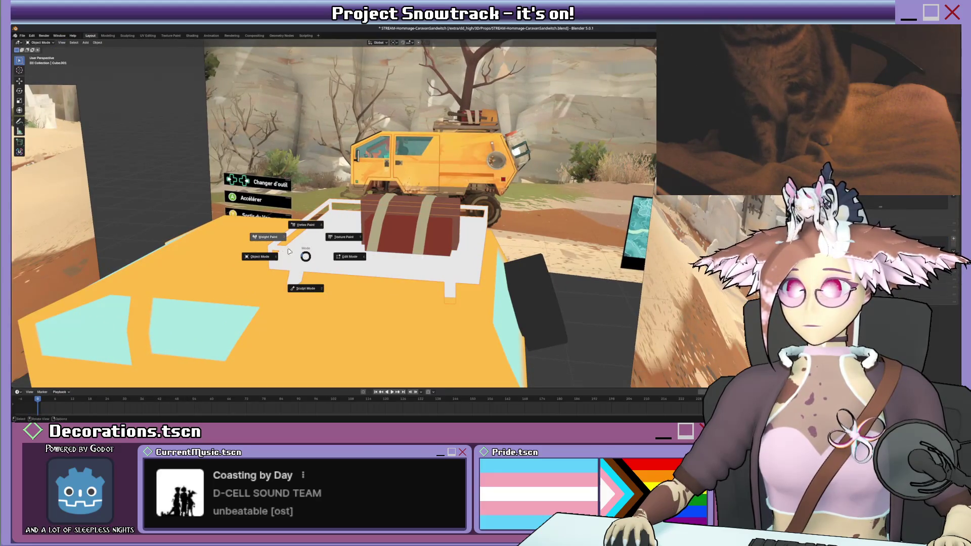
pyautogui.click(305, 226)
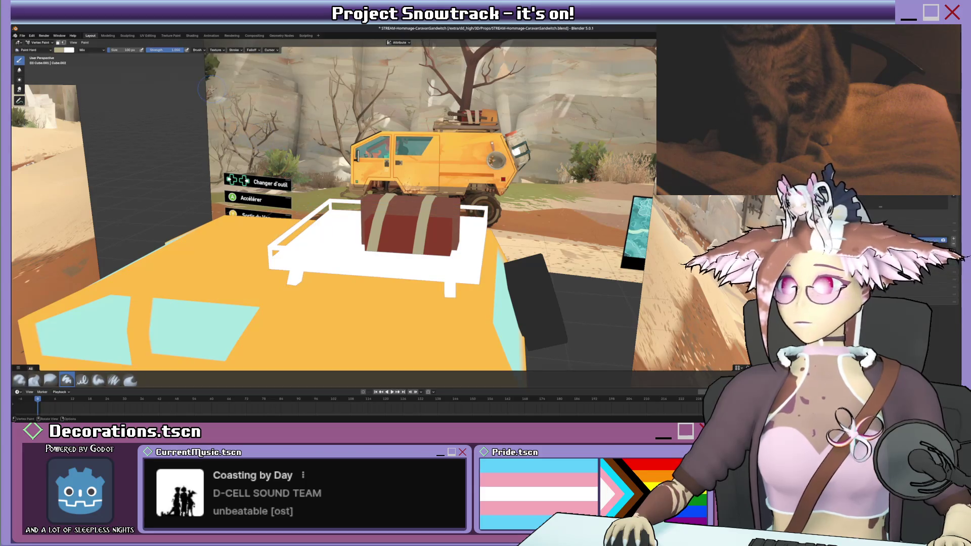
pyautogui.click(67, 50)
pyautogui.click(103, 137)
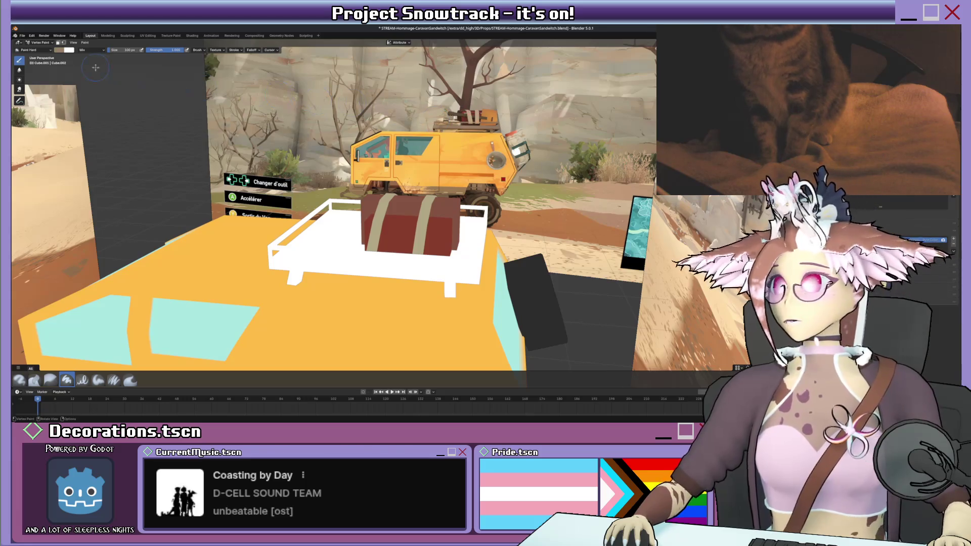
pyautogui.click(84, 43)
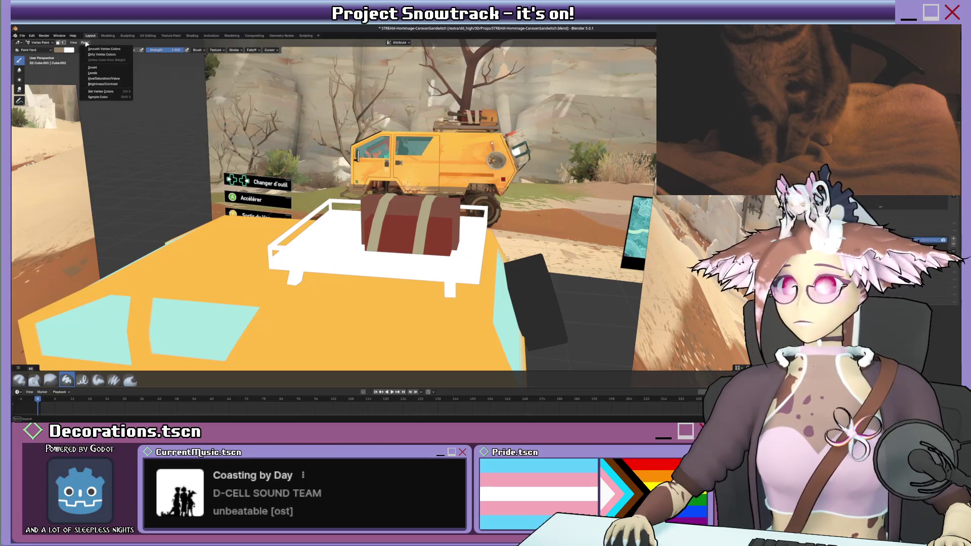
pyautogui.click(100, 91)
pyautogui.moveTo(323, 116); pyautogui.dragTo(349, 101, button='middle')
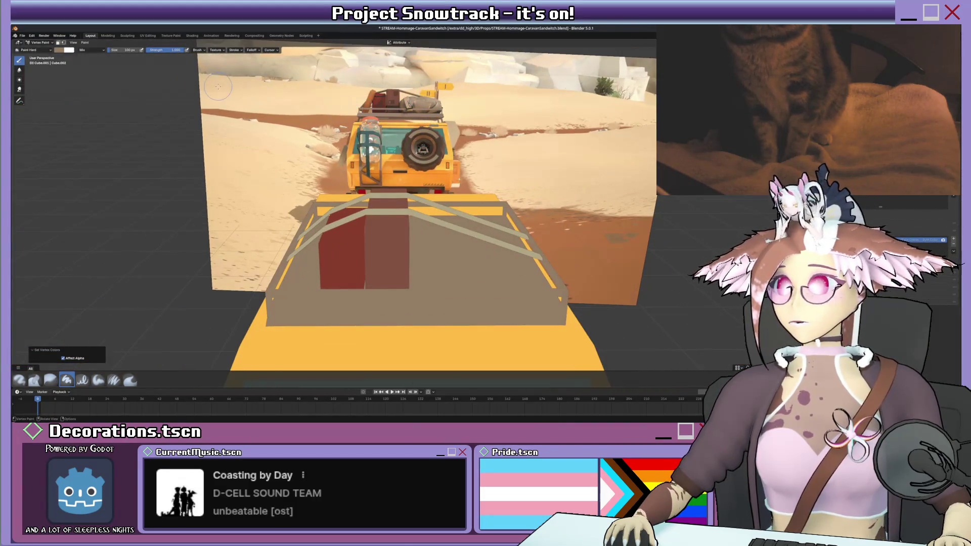
pyautogui.rightClick(241, 122)
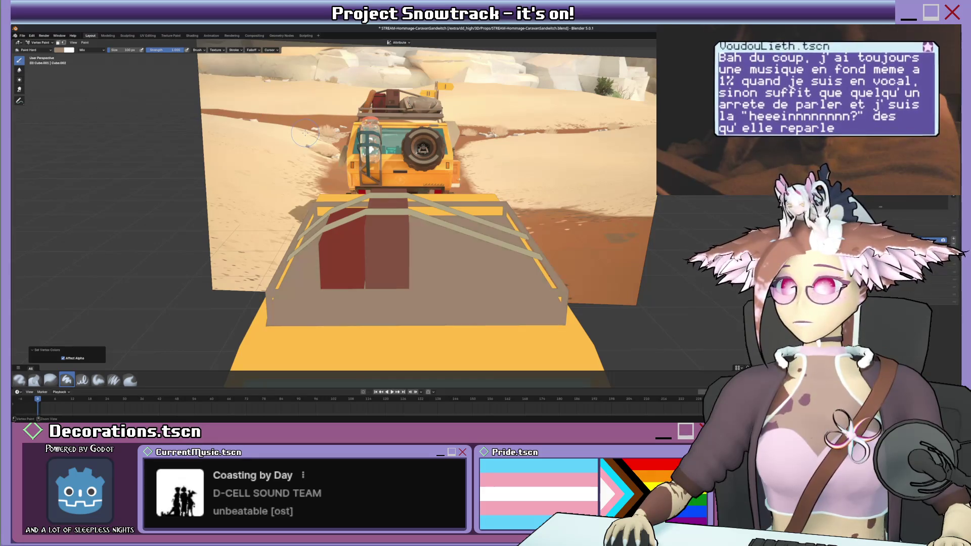
pyautogui.moveTo(299, 120)
pyautogui.mouseDown(button='middle')
pyautogui.moveTo(350, 272)
pyautogui.moveTo(389, 217)
pyautogui.mouseUp(button='middle')
# - Put the van in Edit Mode and orbit and zoom until its cab traces the photographed cab
pyautogui.press('Tab')
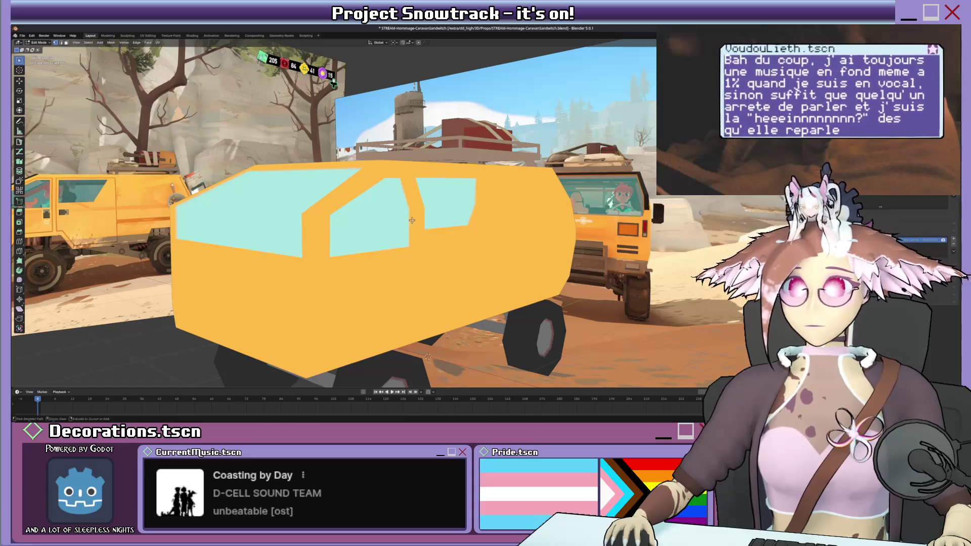
pyautogui.hotkey('ctrl', 'Tab')
pyautogui.click(382, 223)
pyautogui.press('Tab')
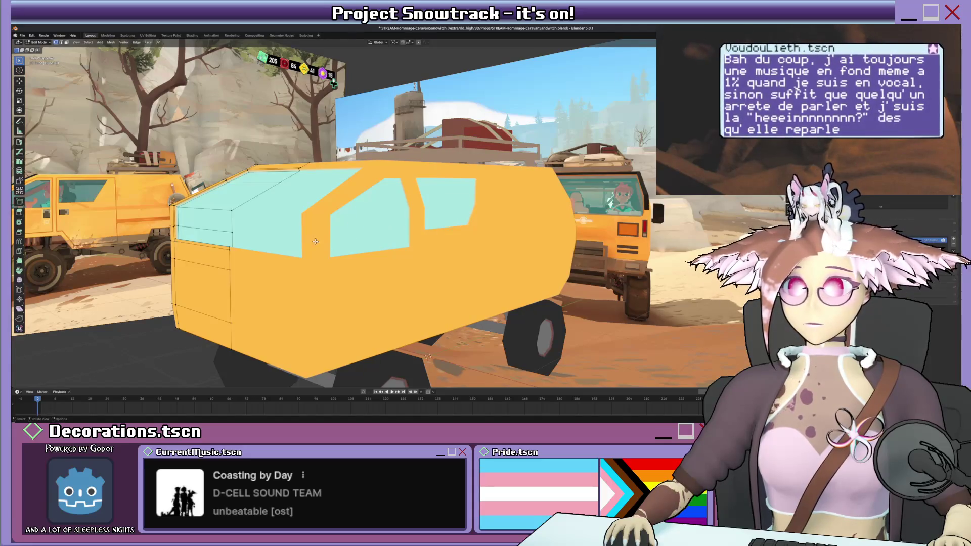
pyautogui.press('KP_1')
pyautogui.moveTo(331, 242); pyautogui.dragTo(419, 235, button='middle')
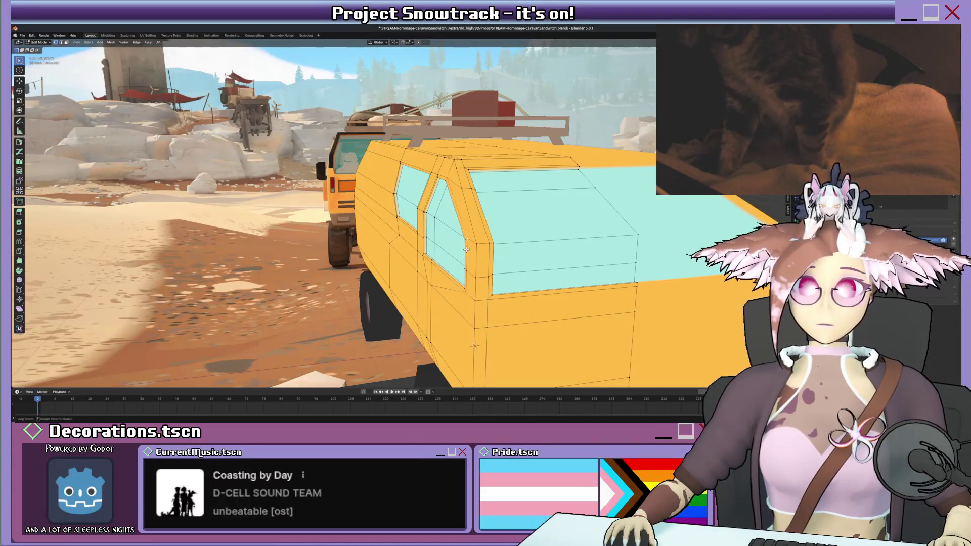
pyautogui.moveTo(469, 251); pyautogui.dragTo(392, 248, button='middle')
pyautogui.scroll(5, 442, 258)
pyautogui.scroll(10, 392, 248)
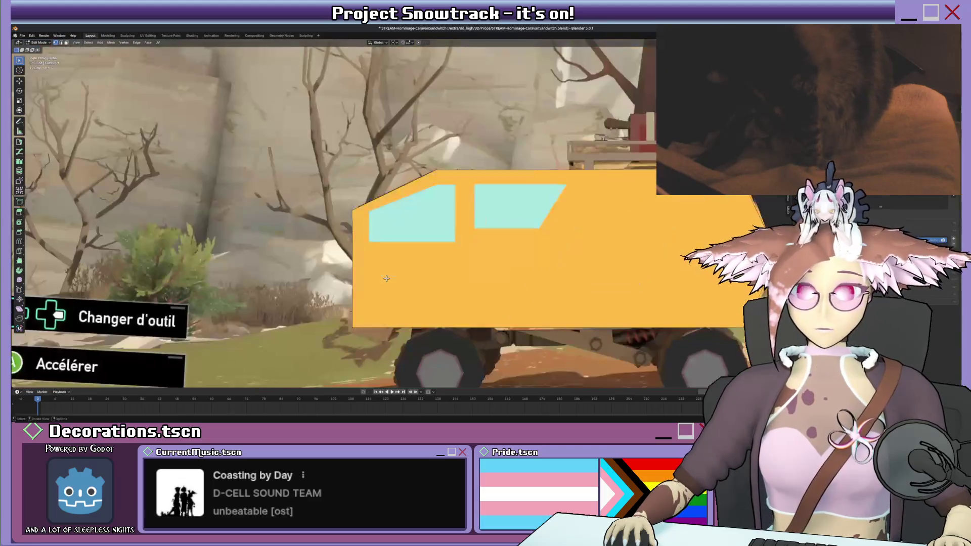
pyautogui.scroll(-5, 386, 278)
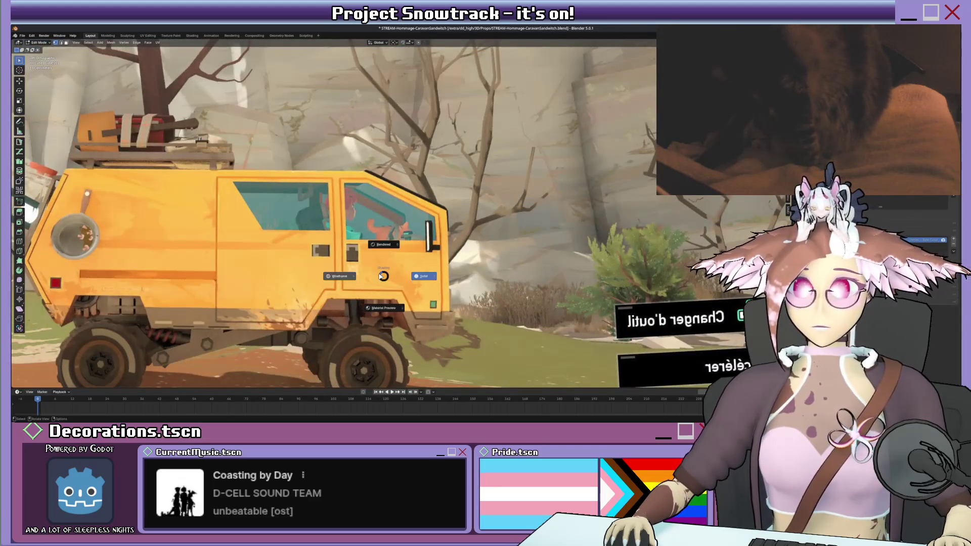
pyautogui.scroll(4, 476, 267)
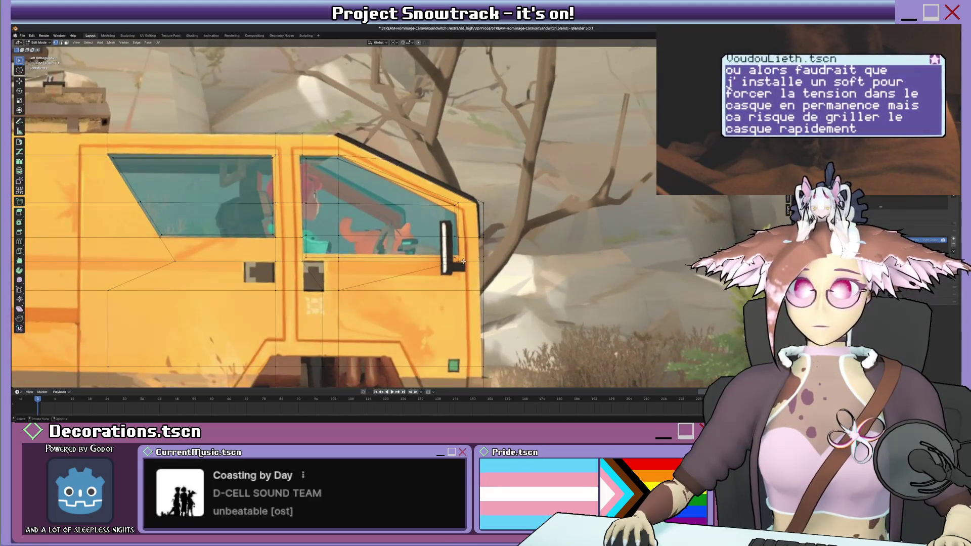
# - Duplicate a cab edge, nudge the copy slightly along X and shrink it to about half
pyautogui.hotkey('shift', 'd')
pyautogui.press('Escape')
pyautogui.moveTo(485, 265); pyautogui.dragTo(506, 273, button='middle')
pyautogui.press('g')
pyautogui.press('y')
pyautogui.press('Escape')
pyautogui.press('g')
pyautogui.press('x')
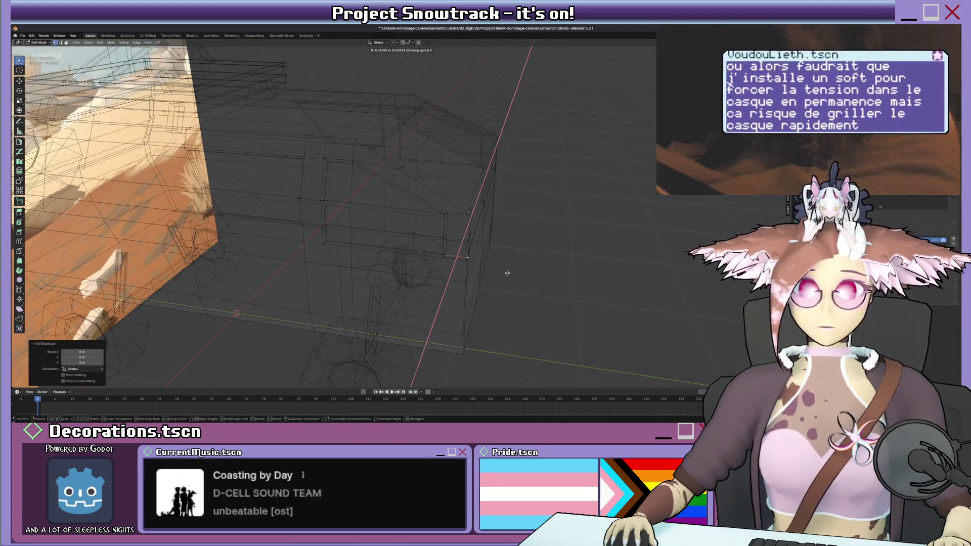
pyautogui.click(508, 272)
pyautogui.press('s')
pyautogui.click(486, 269)
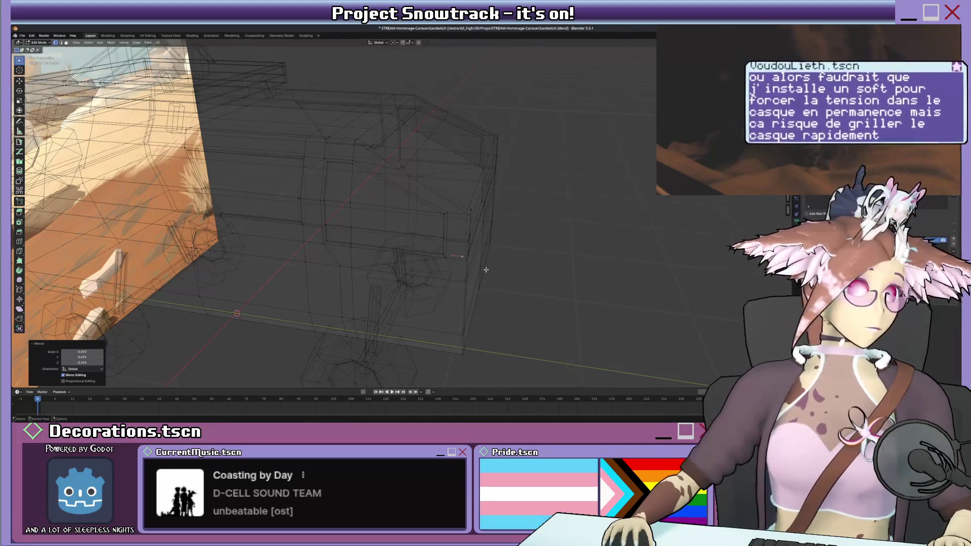
# - In side view, position and rotate the handle piece, then flatten it to zero along X
pyautogui.press('KP_3')
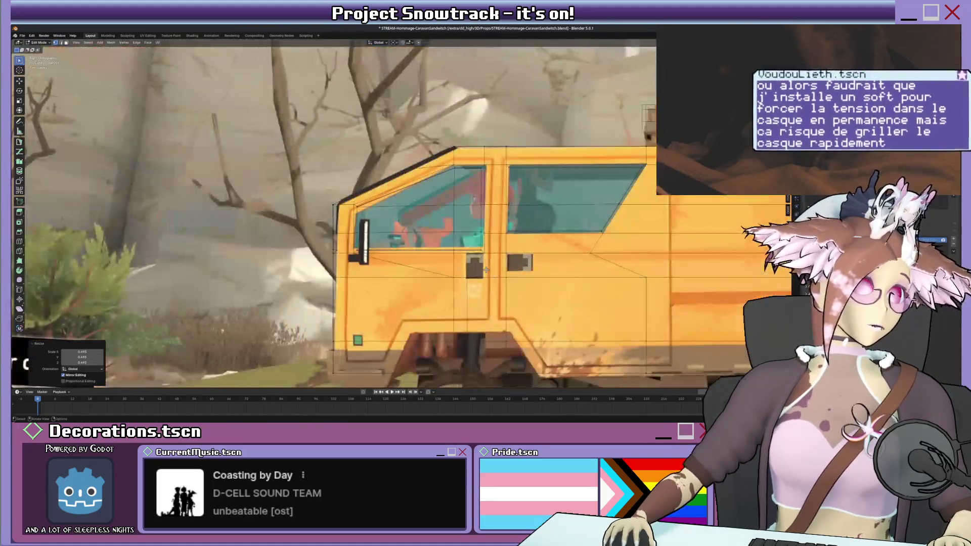
pyautogui.press('ctrl+KP_3')
pyautogui.scroll(4, 488, 259)
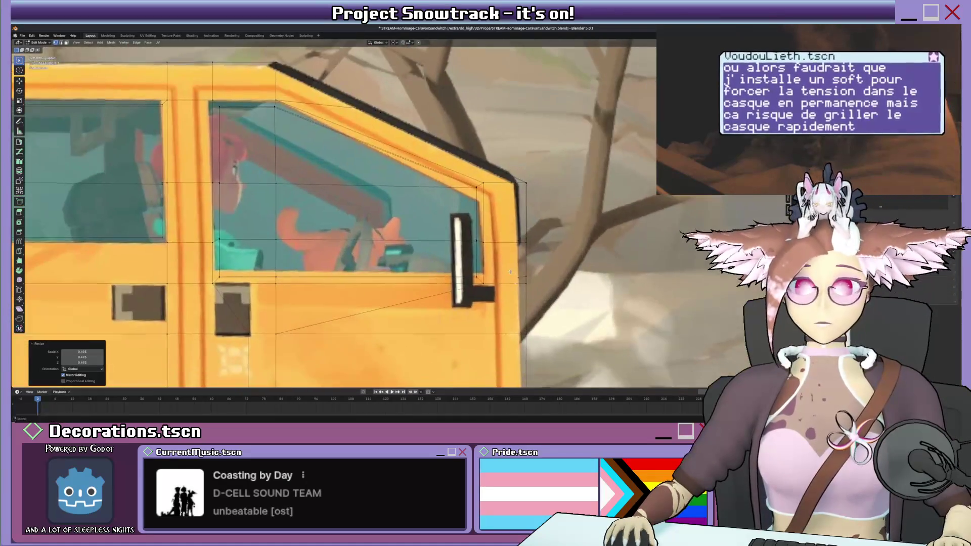
pyautogui.press('g')
pyautogui.click(531, 288)
pyautogui.press('r')
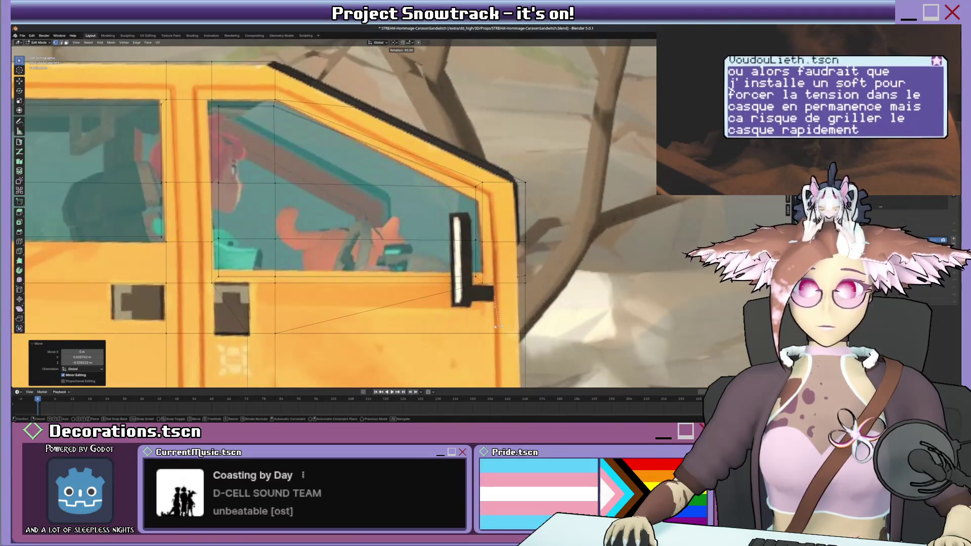
pyautogui.press('Return')
pyautogui.press('s')
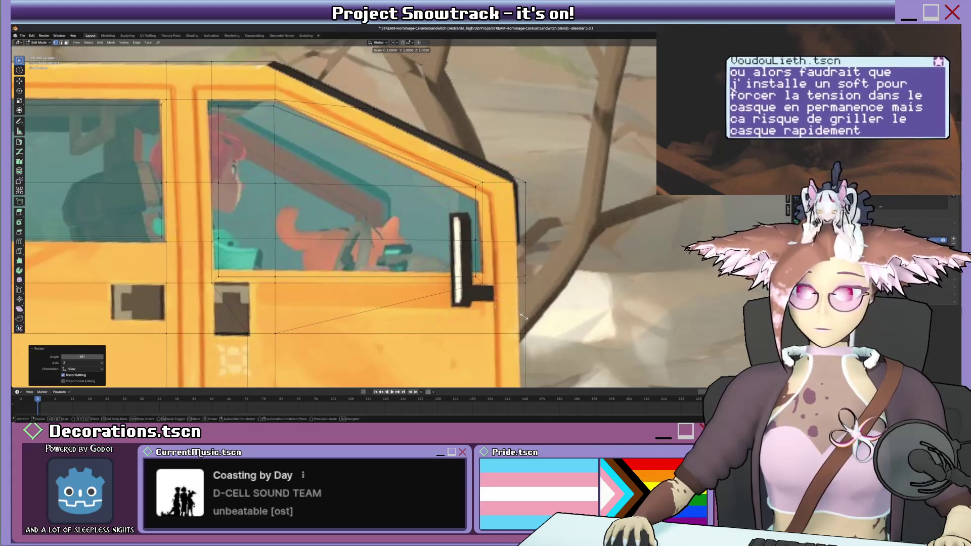
pyautogui.press('y')
pyautogui.press('0')
pyautogui.press('Return')
pyautogui.press('s')
pyautogui.press('x')
pyautogui.press('0')
pyautogui.press('Return')
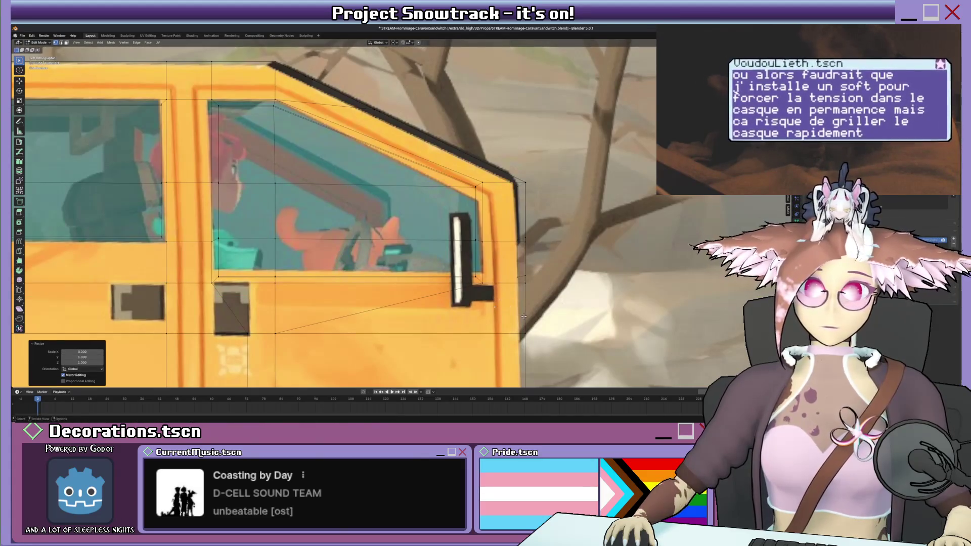
# - Lift the handle piece slightly along Z and extrude it along Y to form the handle
pyautogui.press('g')
pyautogui.click(526, 303)
pyautogui.press('s')
pyautogui.press('g')
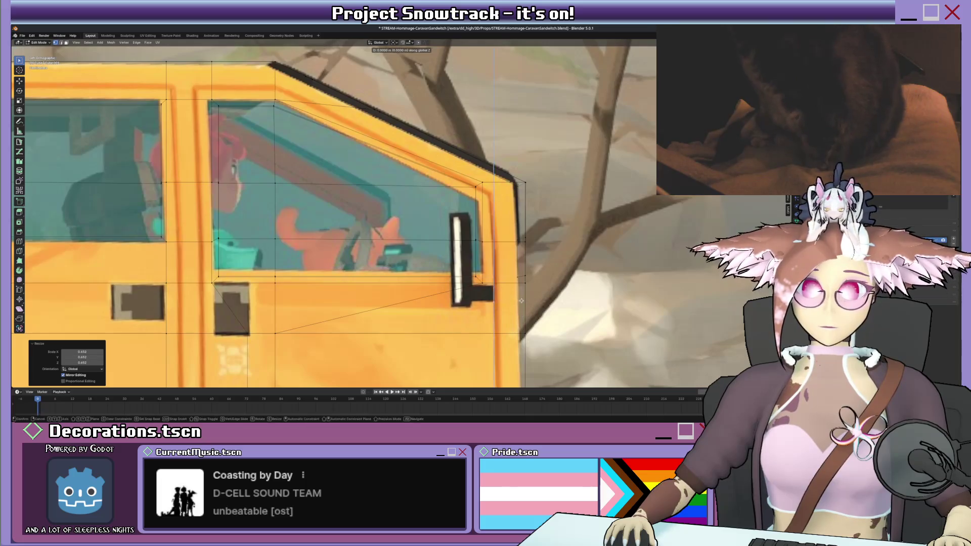
pyautogui.press('z')
pyautogui.click(517, 299)
pyautogui.press('g')
pyautogui.press('y')
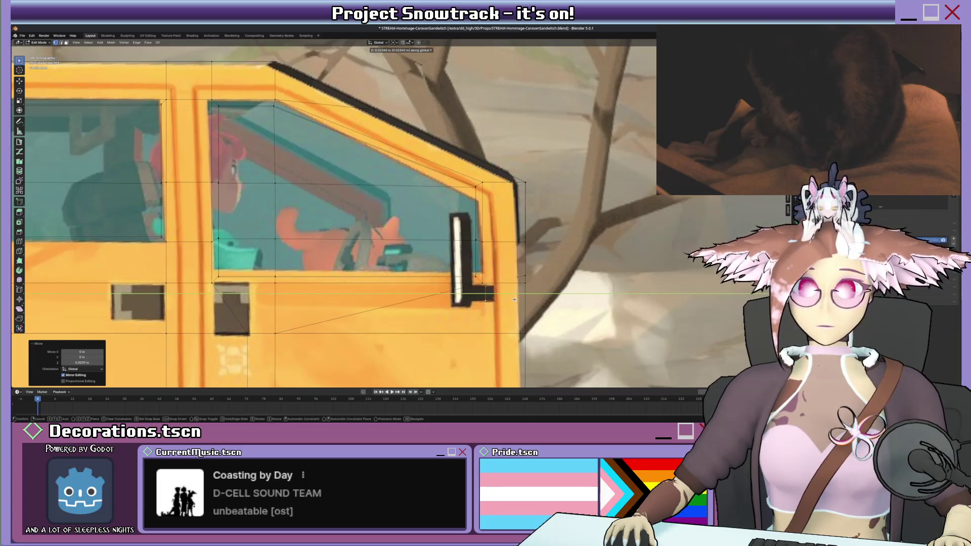
pyautogui.click(514, 299)
pyautogui.press('KP_7')
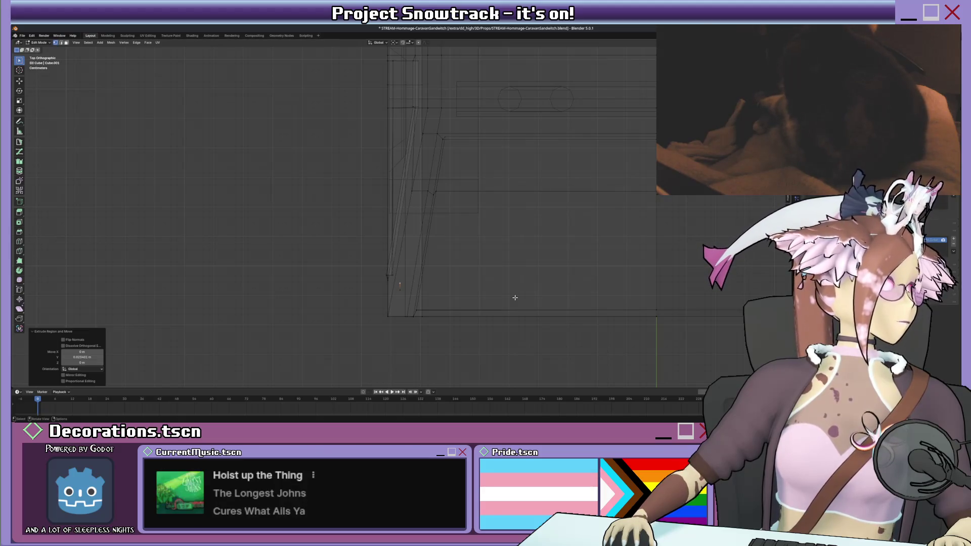
pyautogui.moveTo(474, 210)
pyautogui.mouseDown(button='middle')
pyautogui.moveTo(445, 226)
pyautogui.moveTo(440, 202)
pyautogui.moveTo(430, 200)
pyautogui.moveTo(487, 252)
pyautogui.mouseUp(button='middle')
pyautogui.press('z')
pyautogui.click(485, 229)
pyautogui.scroll(-5, 452, 199)
pyautogui.hotkey('shift', 'z')
# - Box-select the handle's vertices and extrude them outward along X from the van's side
pyautogui.moveTo(485, 256); pyautogui.dragTo(485, 256)
pyautogui.moveTo(484, 257); pyautogui.dragTo(513, 302, button='middle')
pyautogui.press('g')
pyautogui.press('x')
pyautogui.click(474, 261)
pyautogui.hotkey('shift', 'z')
pyautogui.scroll(3, 513, 302)
pyautogui.moveTo(480, 247); pyautogui.dragTo(473, 286, button='middle')
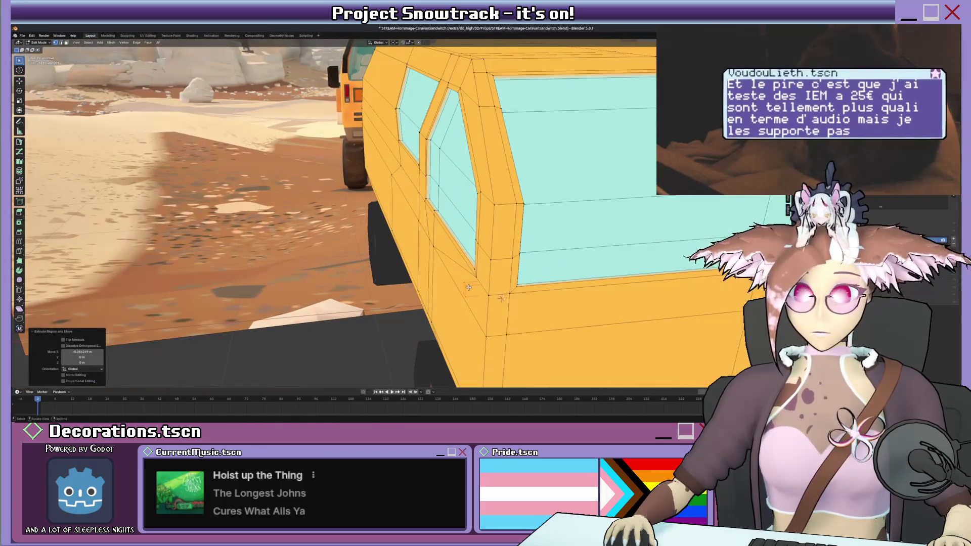
# - Fill the handle with dark grey (#343434) in Vertex Paint, then return to Edit Mode
pyautogui.hotkey('ctrl', 'Tab')
pyautogui.click(465, 262)
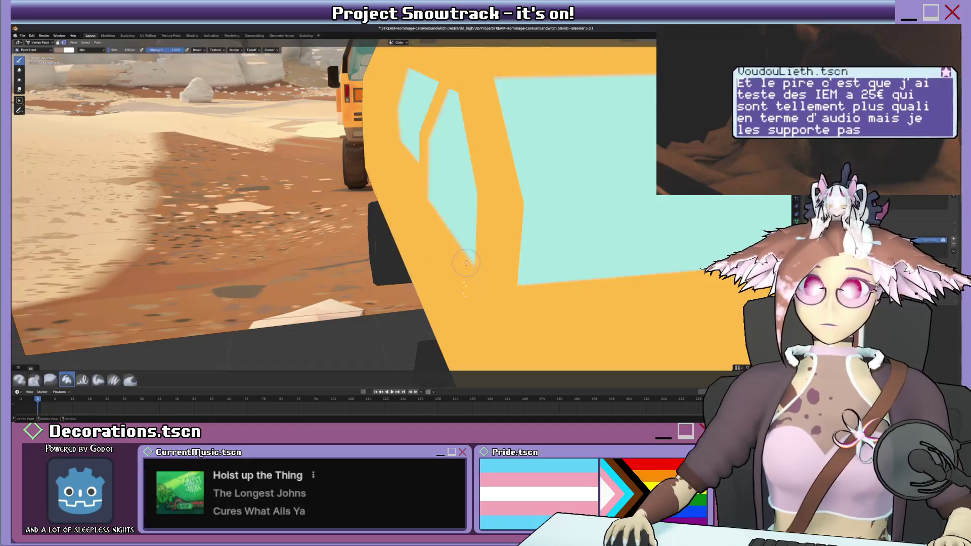
pyautogui.moveTo(466, 263); pyautogui.dragTo(480, 257, button='middle')
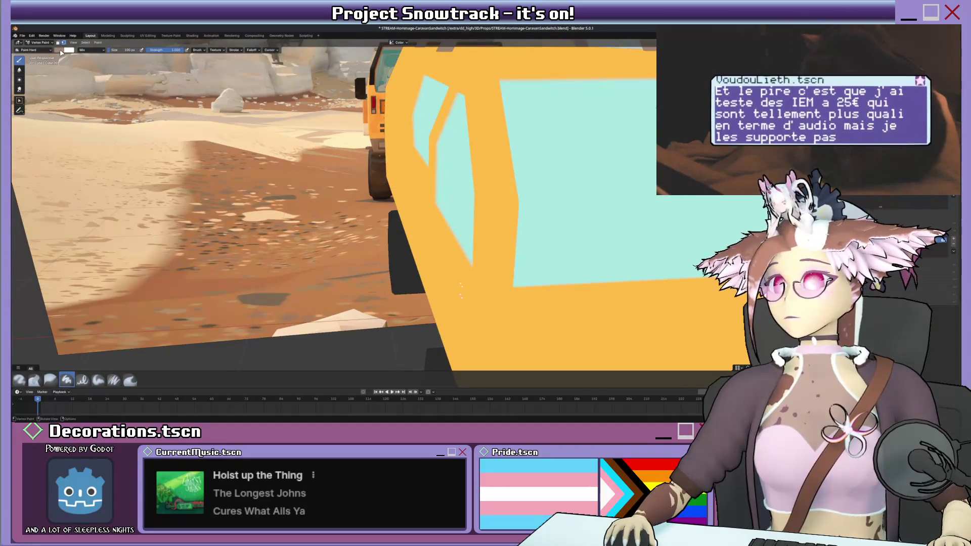
pyautogui.click(68, 50)
pyautogui.moveTo(69, 119); pyautogui.dragTo(56, 124)
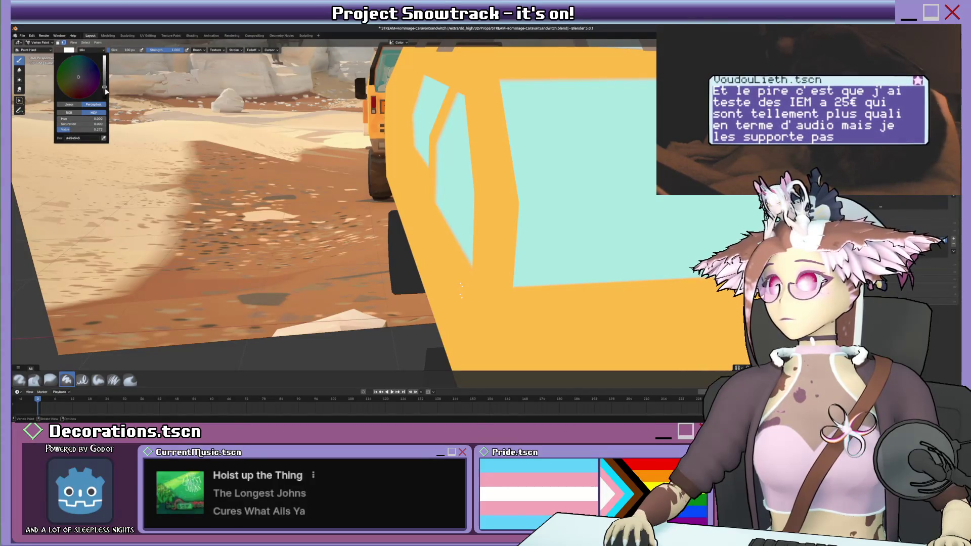
pyautogui.moveTo(106, 91); pyautogui.dragTo(107, 98)
pyautogui.hotkey('shift', 'k')
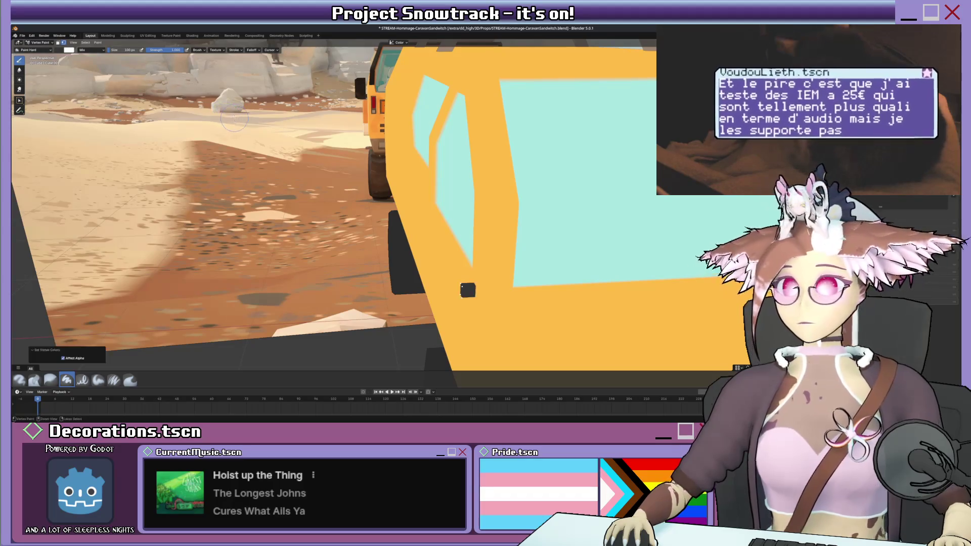
pyautogui.moveTo(461, 291)
pyautogui.mouseDown(button='middle')
pyautogui.moveTo(353, 191)
pyautogui.moveTo(474, 273)
pyautogui.mouseUp(button='middle')
pyautogui.press('Tab')
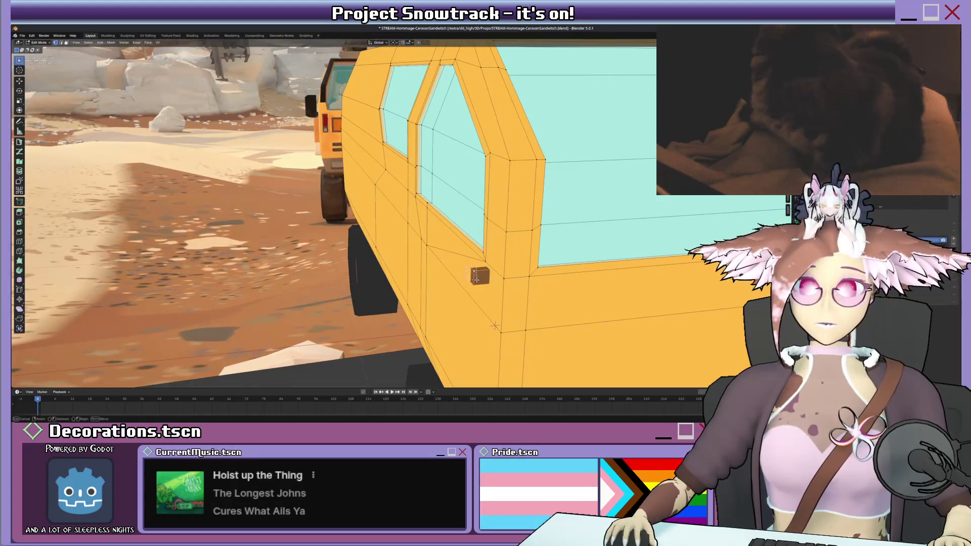
# - From the side view, slide the door handle along Y to its spot on the door
pyautogui.press('KP_3')
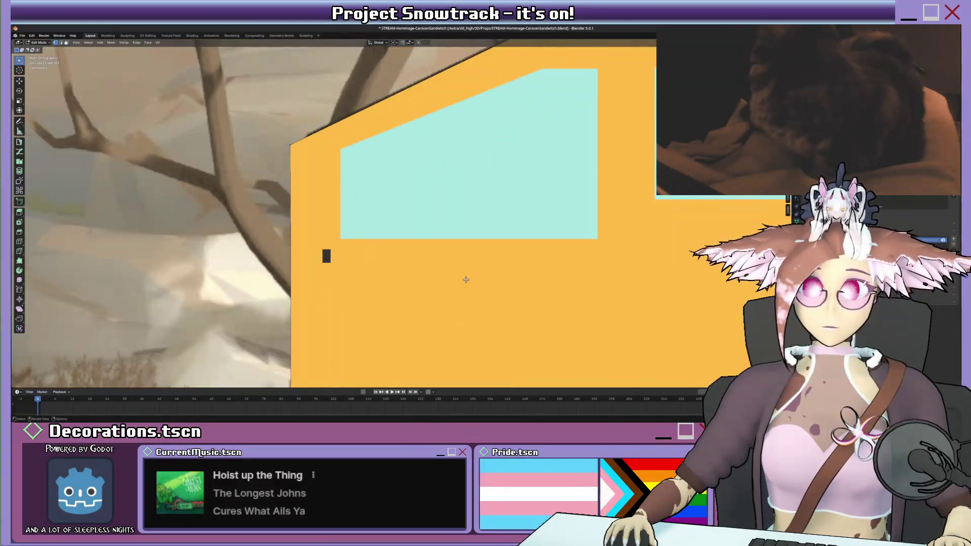
pyautogui.scroll(-3, 443, 271)
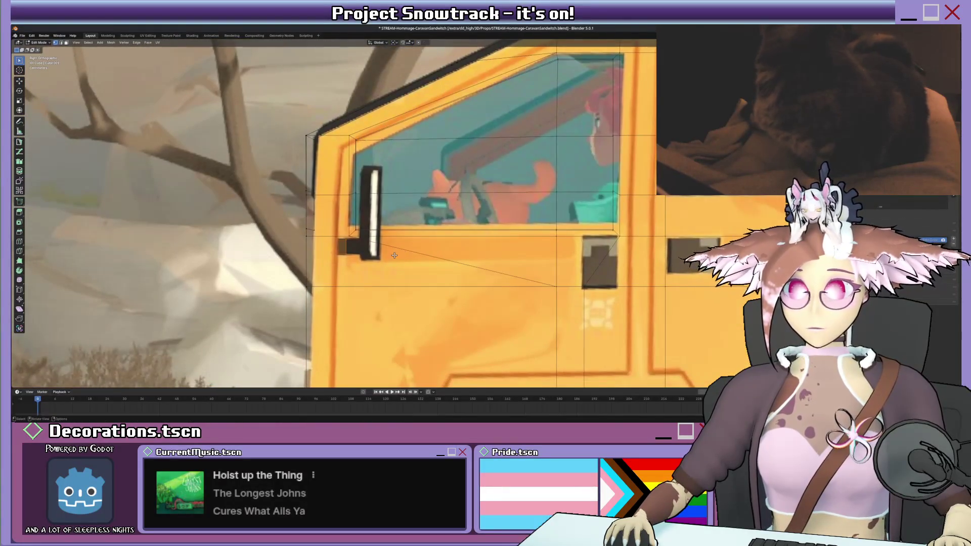
pyautogui.moveTo(420, 222); pyautogui.dragTo(409, 214, button='middle')
pyautogui.press('KP_3')
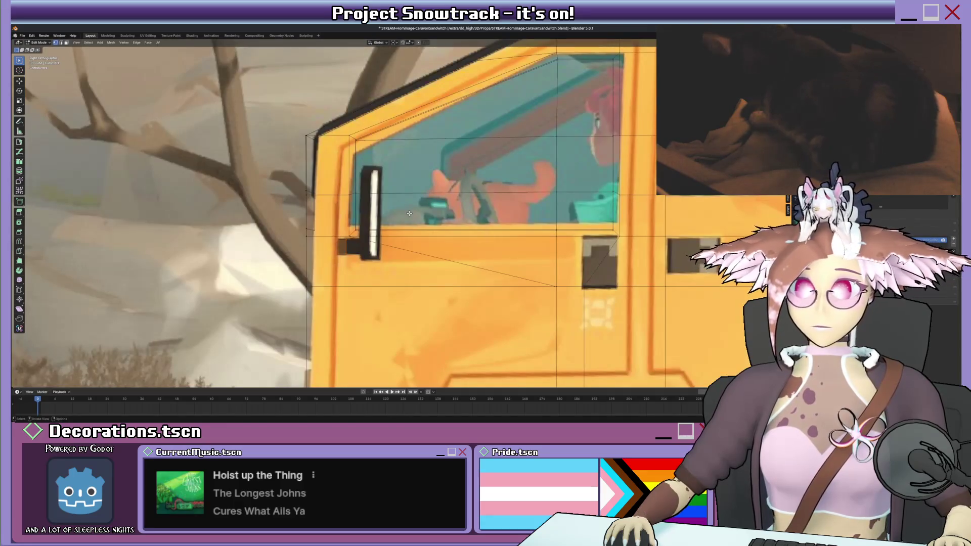
pyautogui.press('g')
pyautogui.press('y')
pyautogui.click(428, 215)
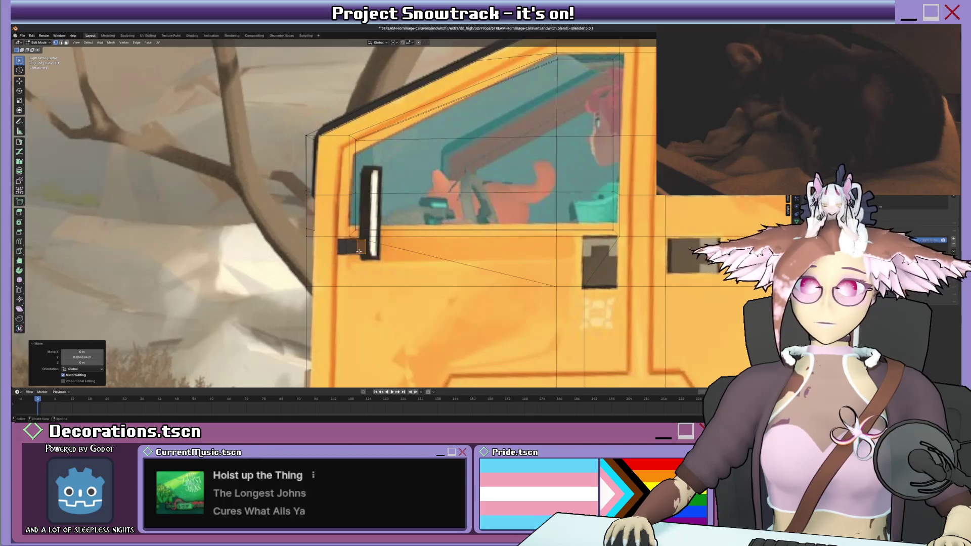
# - Push the handle outward along X so it stands off the body, then duplicate it
pyautogui.moveTo(359, 251); pyautogui.dragTo(559, 257, button='middle')
pyautogui.press('g')
pyautogui.press('x')
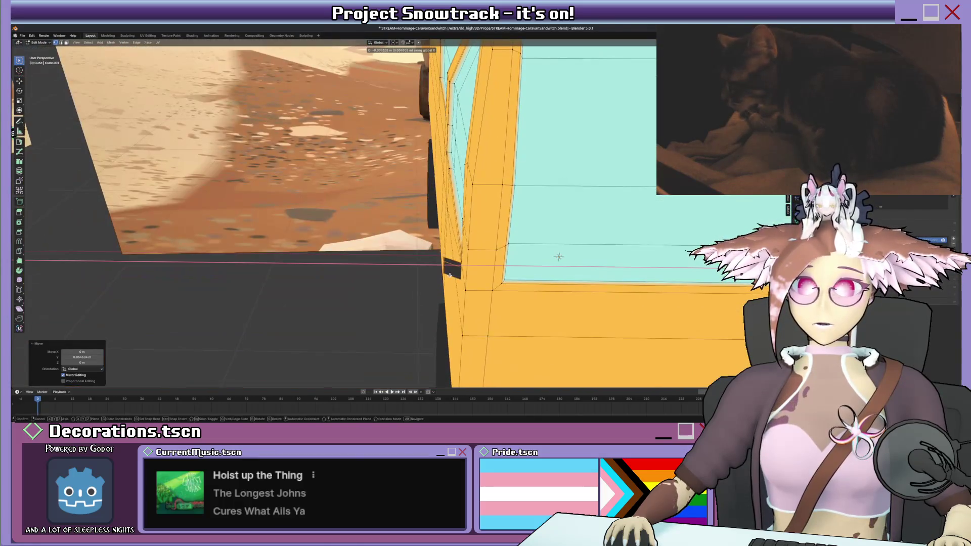
pyautogui.click(436, 272)
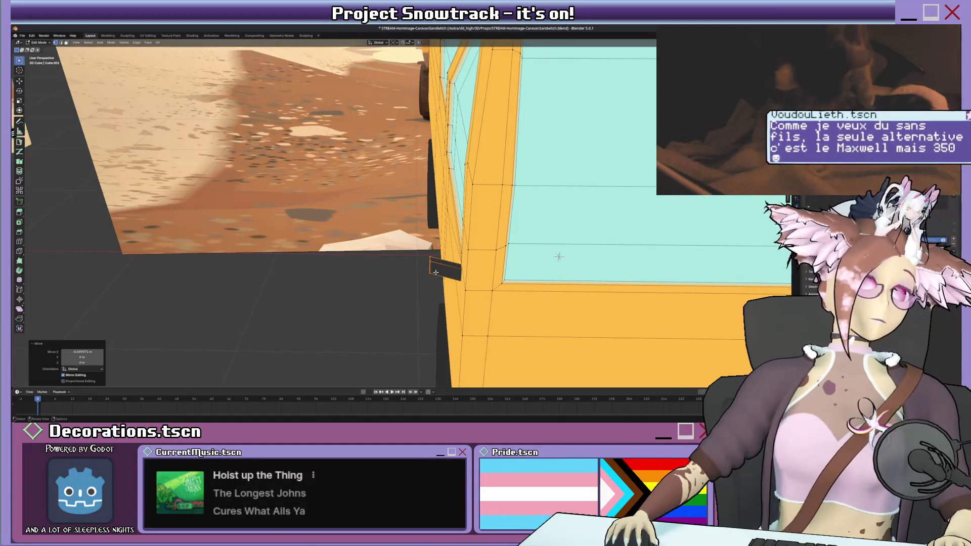
pyautogui.moveTo(431, 240)
pyautogui.mouseDown(button='middle')
pyautogui.moveTo(401, 229)
pyautogui.moveTo(437, 228)
pyautogui.mouseUp(button='middle')
pyautogui.hotkey('shift', 'd')
# - Extrude the handle copy into a thicker panel and select the whole linked piece
pyautogui.press('s')
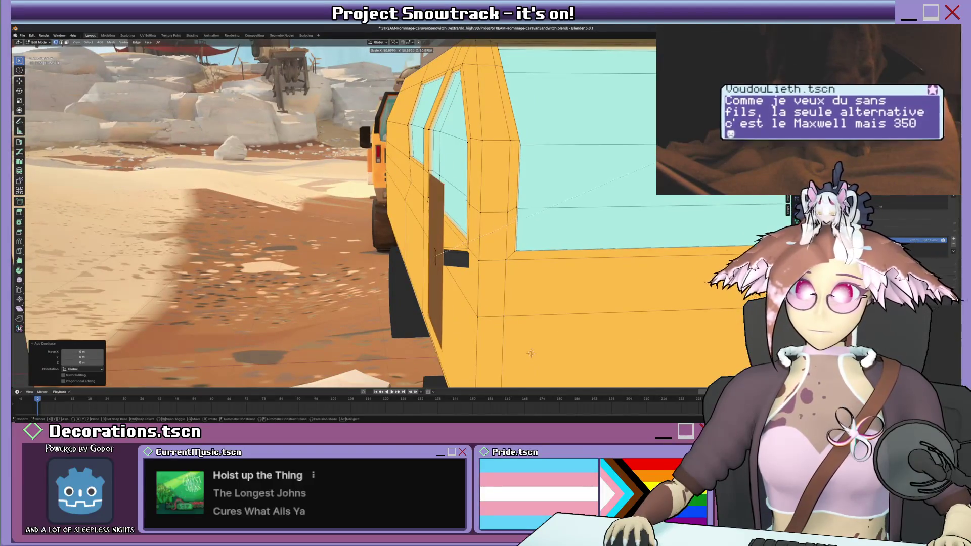
pyautogui.press('Escape')
pyautogui.press('e')
pyautogui.click(589, 181)
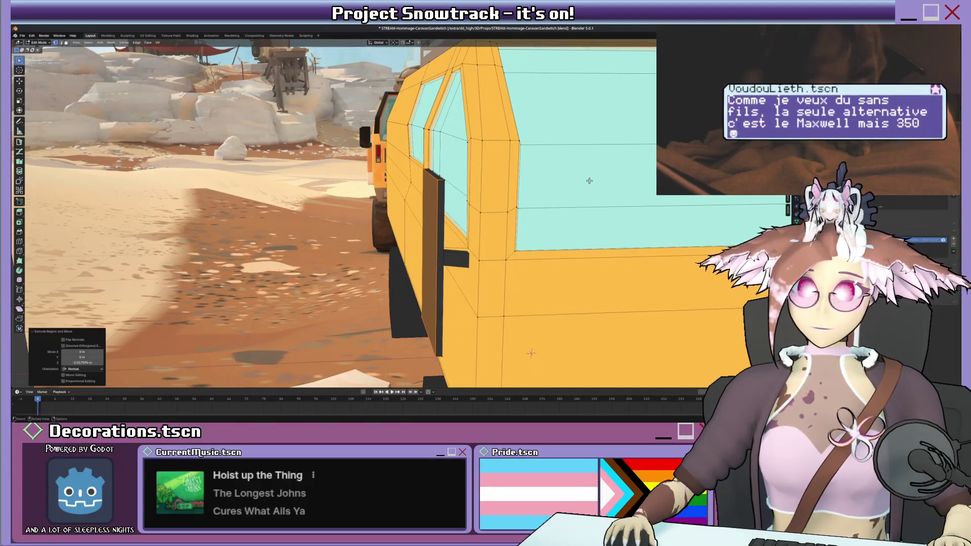
pyautogui.click(455, 176)
pyautogui.rightClick(452, 180)
pyautogui.press('Escape')
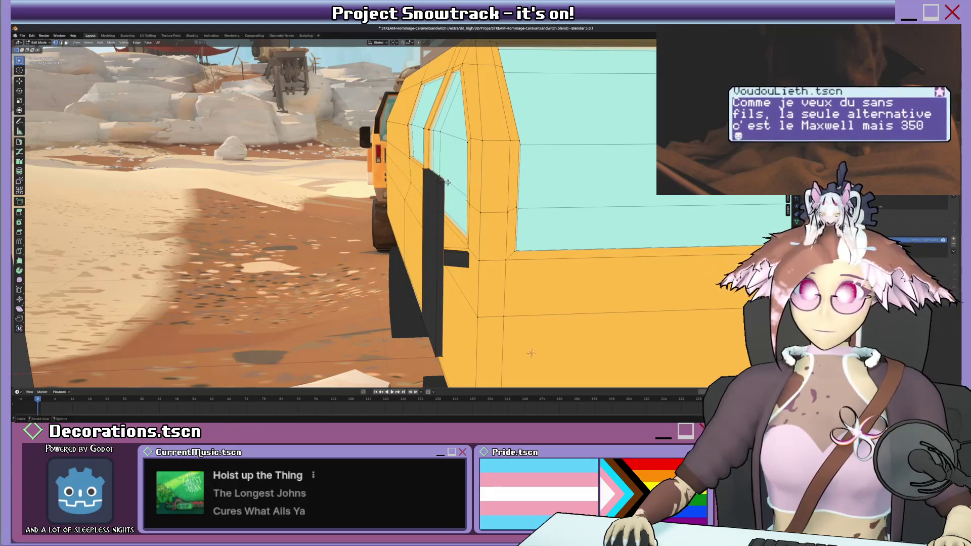
pyautogui.press('l')
pyautogui.press('KP_Decimal')
# - Rotate the panel 78° around Z, shrink it slightly and raise it 0.073 m
pyautogui.press('r')
pyautogui.press('z')
pyautogui.press('9')
pyautogui.press('0')
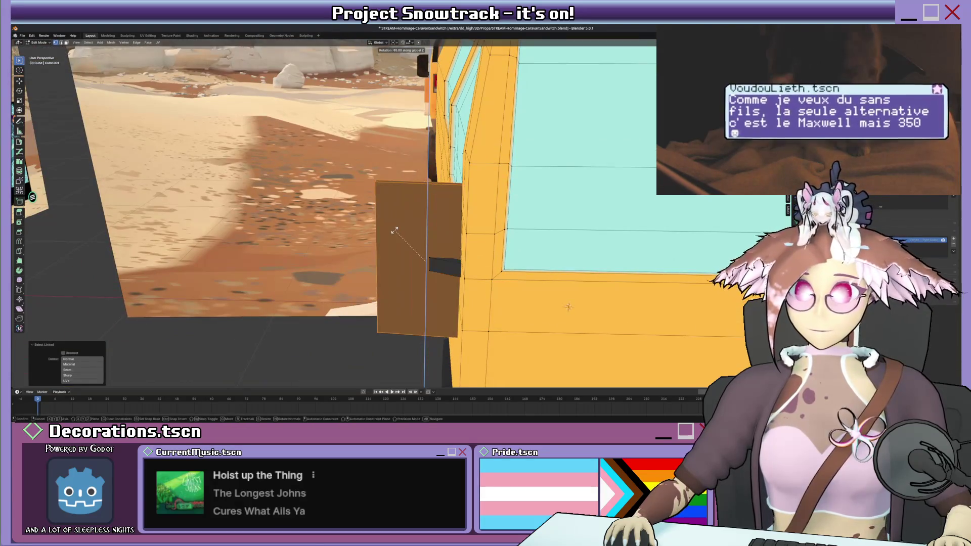
pyautogui.press('BackSpace')
pyautogui.press('BackSpace')
pyautogui.write('78')
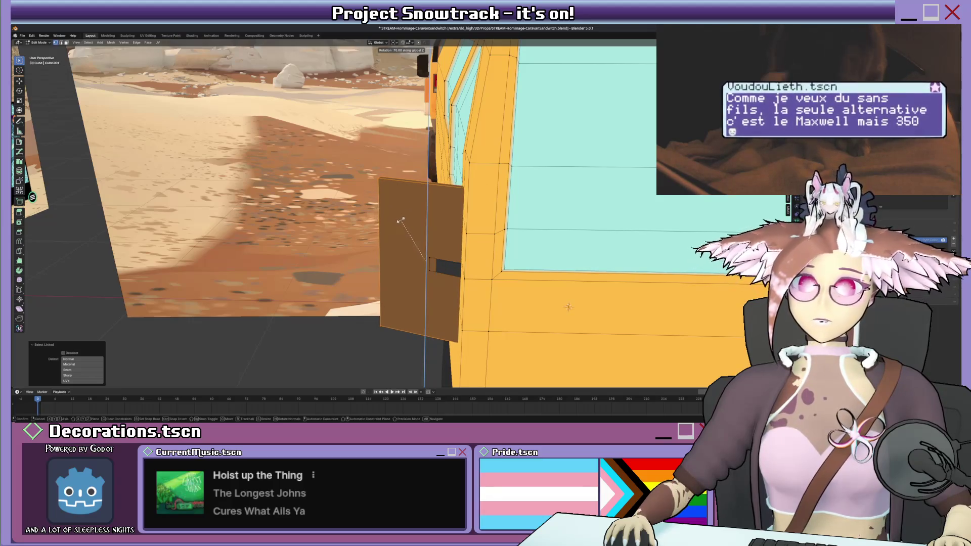
pyautogui.press('Return')
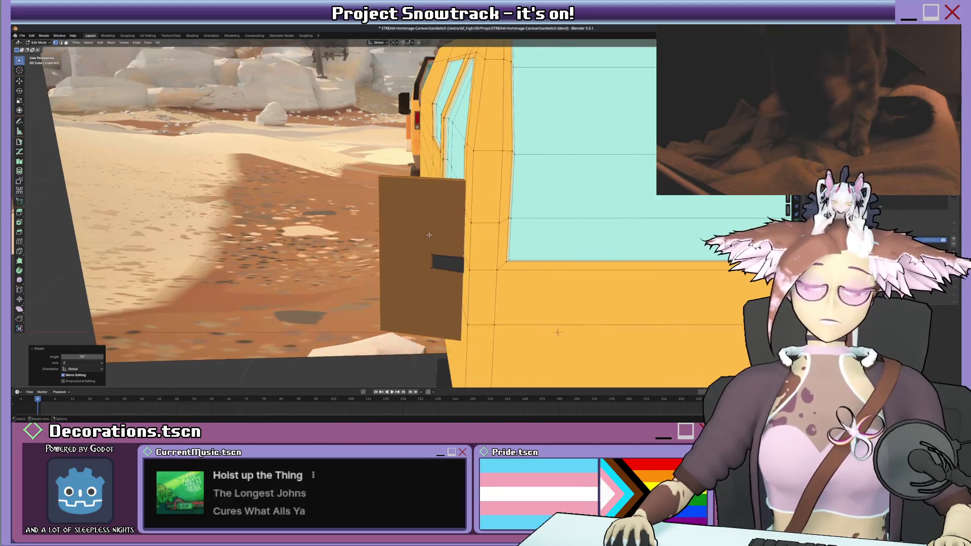
pyautogui.press('KP_3')
pyautogui.press('s')
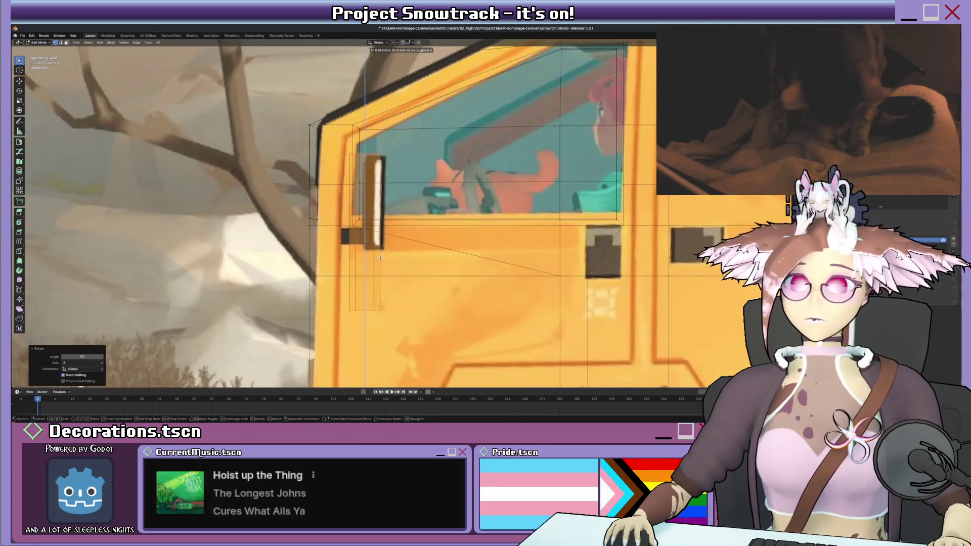
pyautogui.press('g')
pyautogui.press('z')
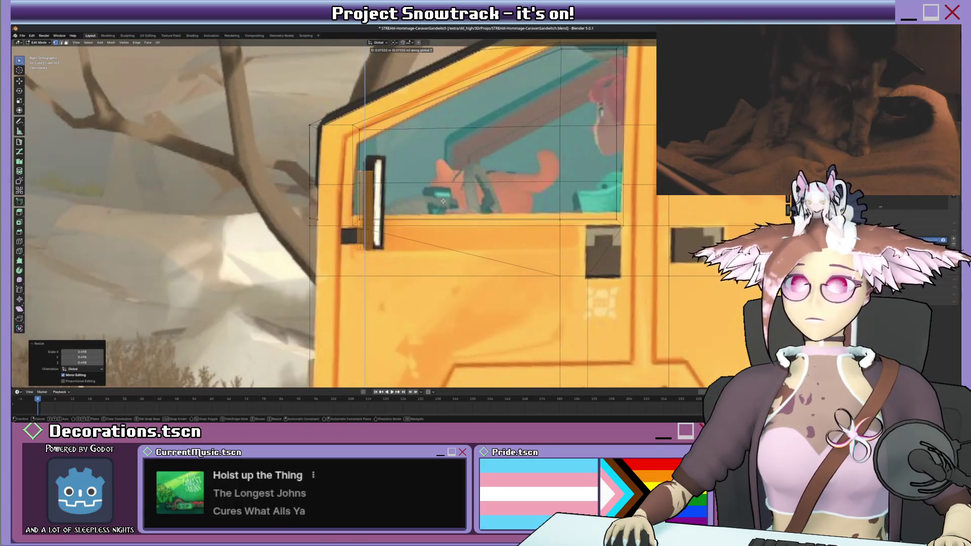
pyautogui.click(441, 202)
# - Widen the panel along X to 1.487 and turn it 90° around the vertical axis
pyautogui.moveTo(373, 194); pyautogui.dragTo(385, 205, button='middle')
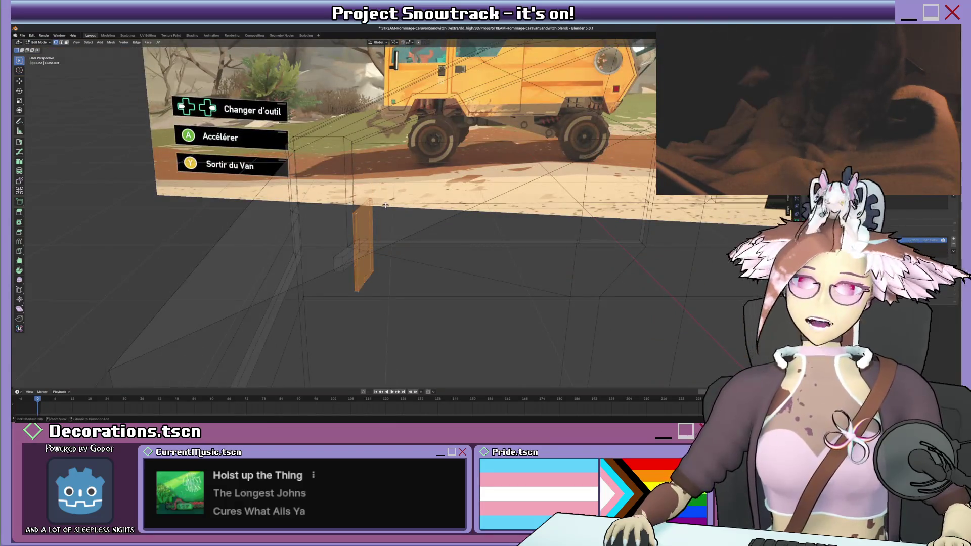
pyautogui.press('r')
pyautogui.moveTo(429, 189); pyautogui.dragTo(506, 195, button='middle')
pyautogui.press('s')
pyautogui.press('x')
pyautogui.click(545, 196)
pyautogui.press('r')
pyautogui.press('z')
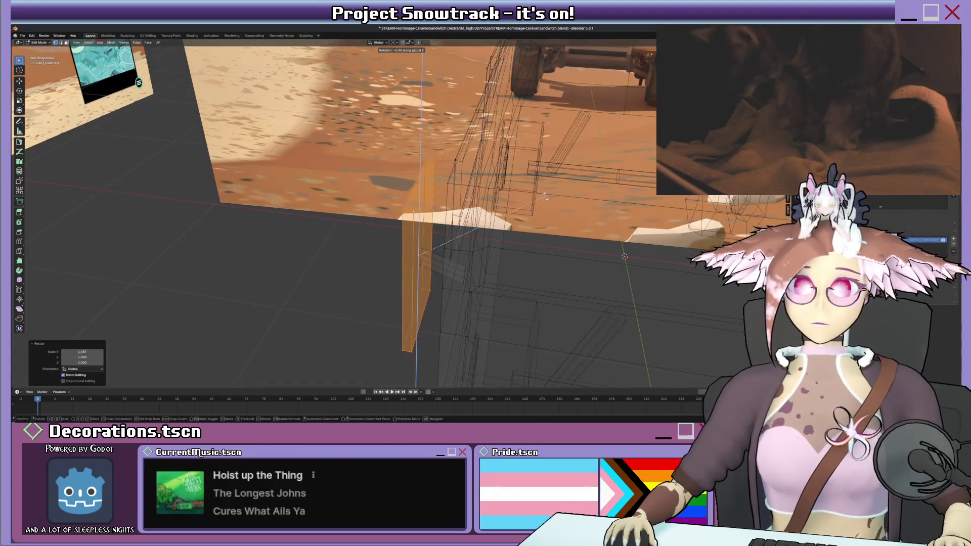
pyautogui.click(368, 152)
pyautogui.press('KP_3')
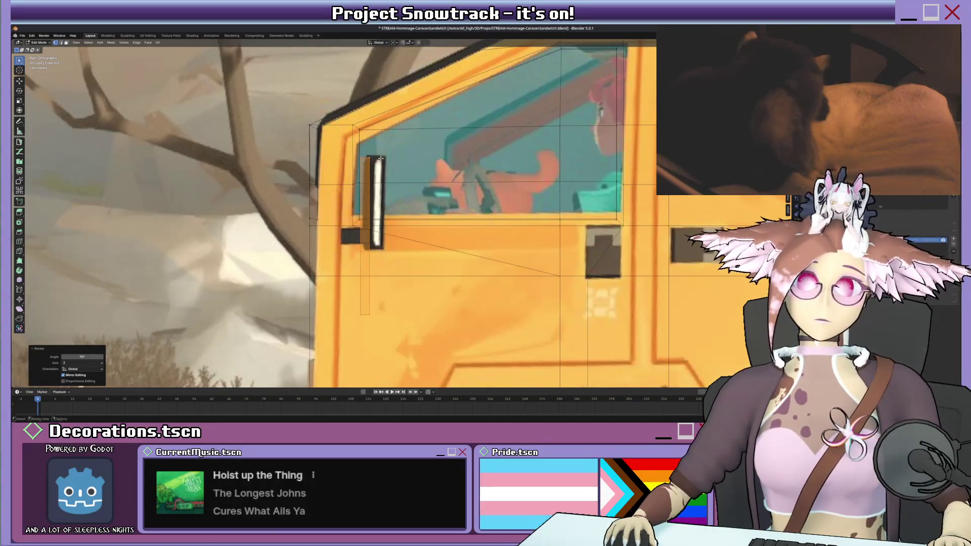
# - Shrink the mirror piece vertically and adjust its height beside the front window
pyautogui.keyDown('shift'); pyautogui.moveTo(380, 158); pyautogui.dragTo(388, 164, button='middle'); pyautogui.keyUp('shift')
pyautogui.press('s')
pyautogui.press('z')
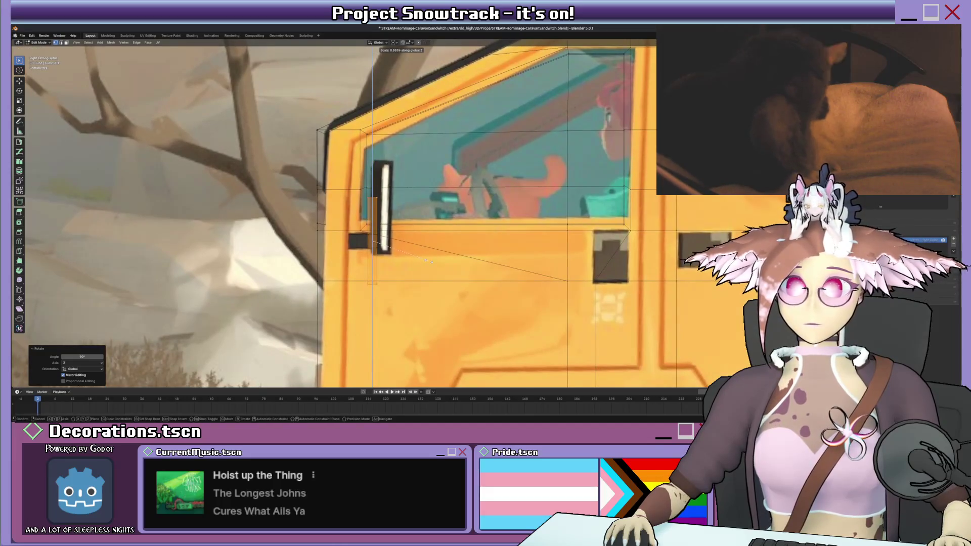
pyautogui.press('g')
pyautogui.press('z')
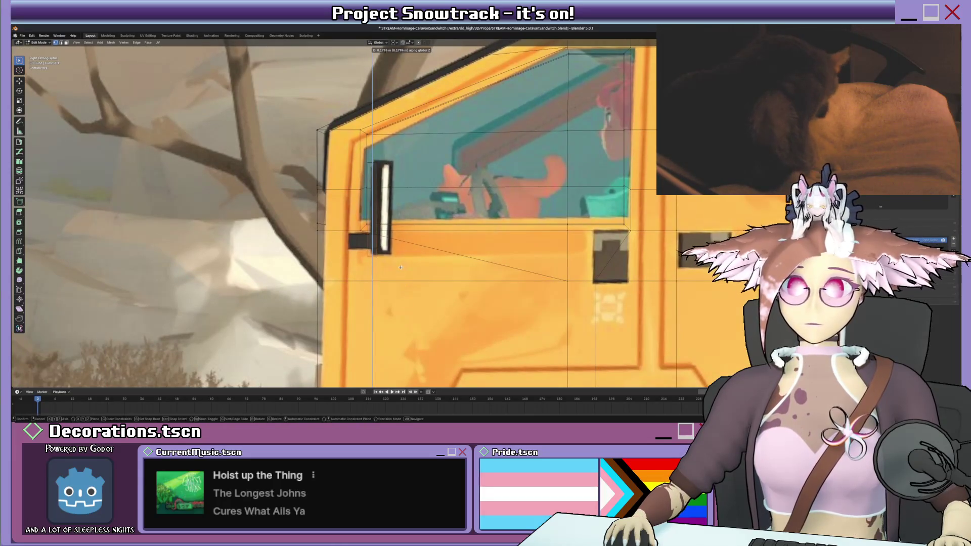
pyautogui.click(401, 267)
pyautogui.press('g')
pyautogui.press('z')
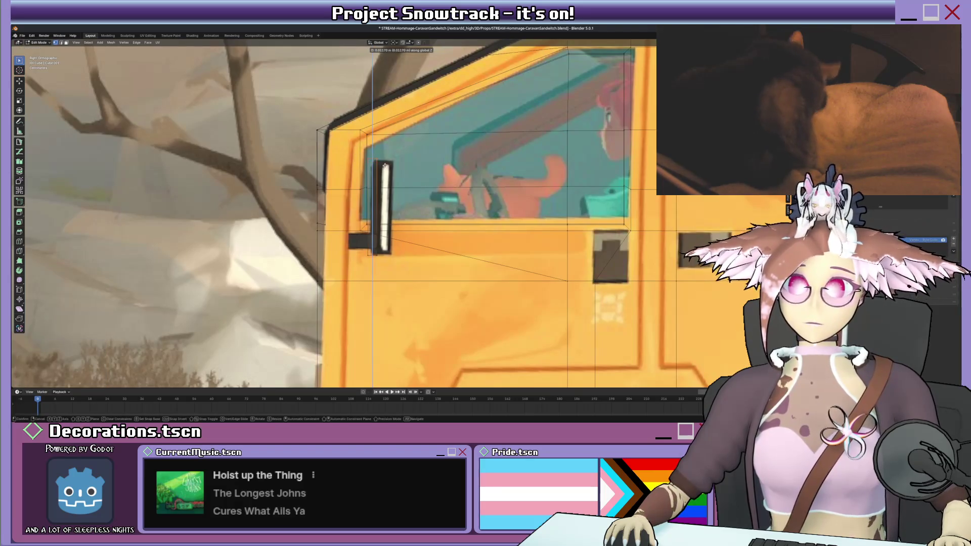
pyautogui.click(384, 166)
pyautogui.moveTo(394, 161); pyautogui.dragTo(393, 184, button='middle')
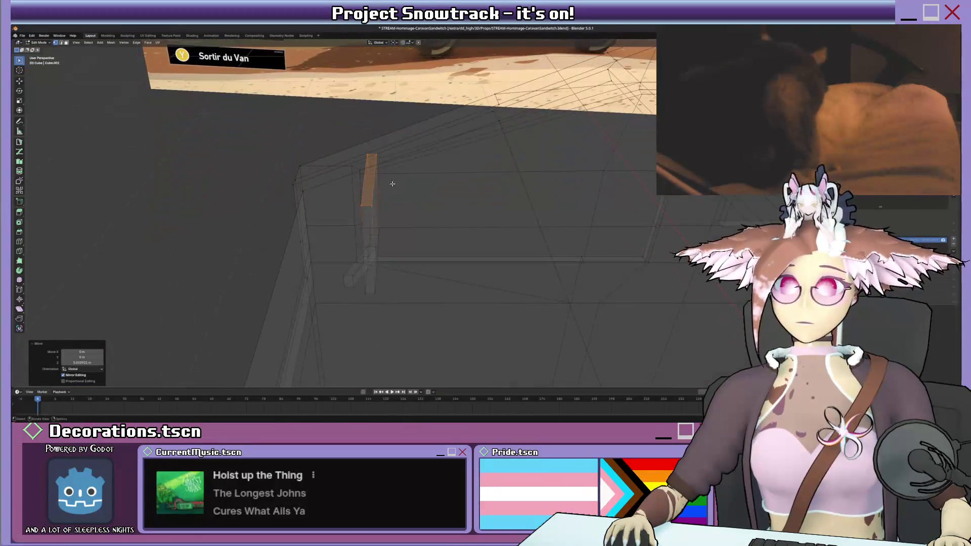
# - In front view, move the mirror's edge vertices left along X
pyautogui.click(373, 208)
pyautogui.press('KP_1')
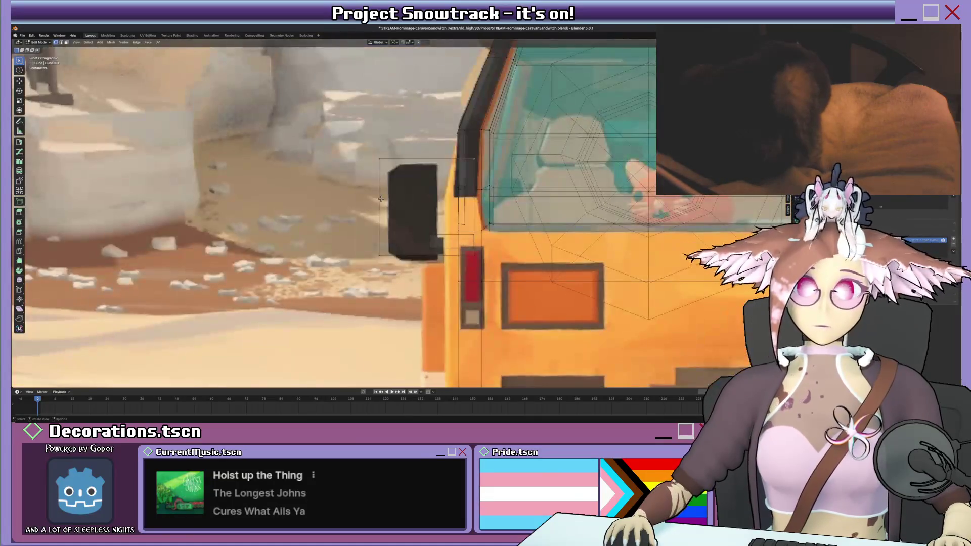
pyautogui.moveTo(469, 156); pyautogui.dragTo(475, 178)
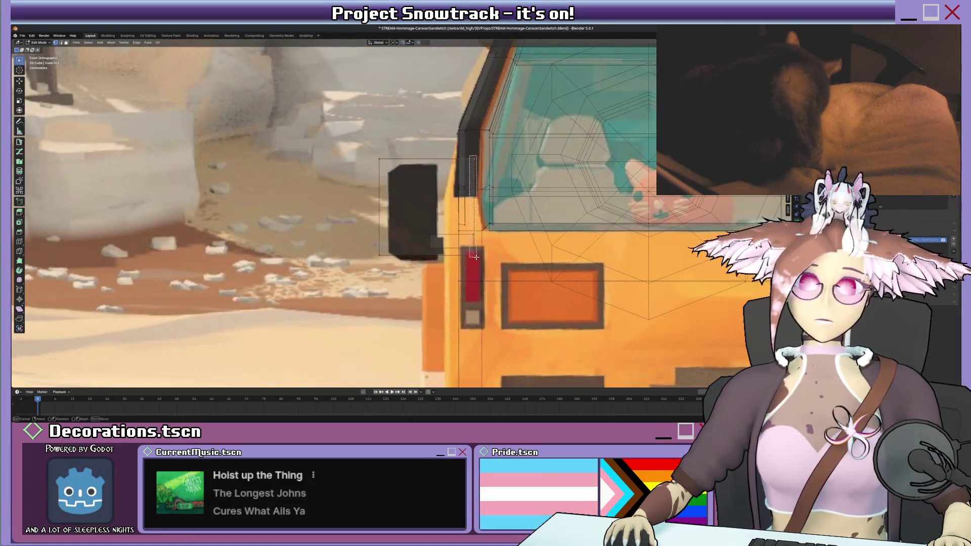
pyautogui.moveTo(476, 257); pyautogui.dragTo(475, 258)
pyautogui.press('g')
pyautogui.press('x')
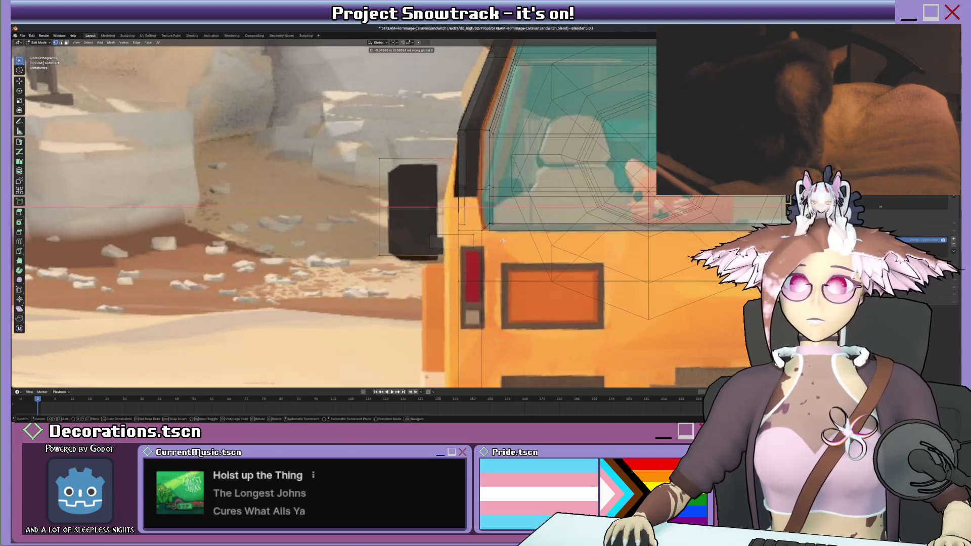
pyautogui.click(437, 181)
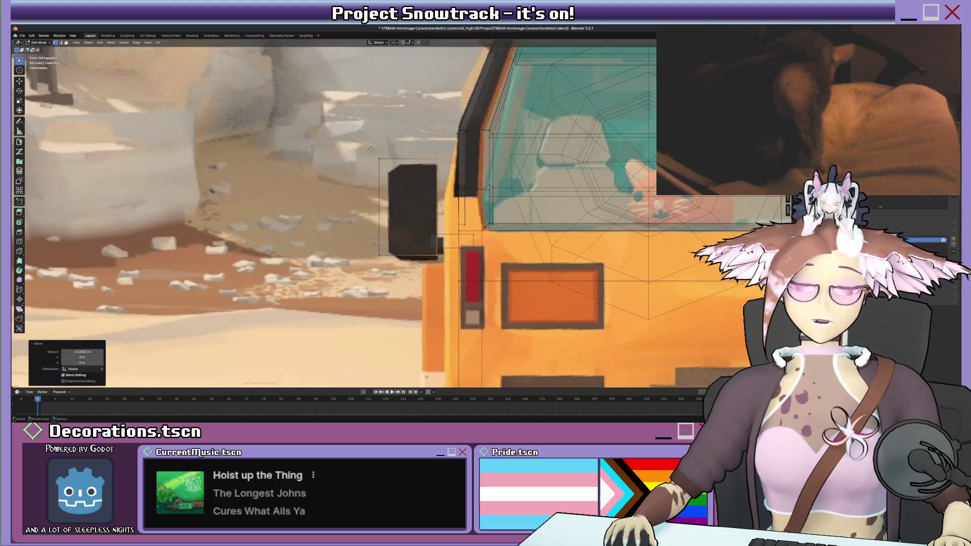
pyautogui.press('KP_3')
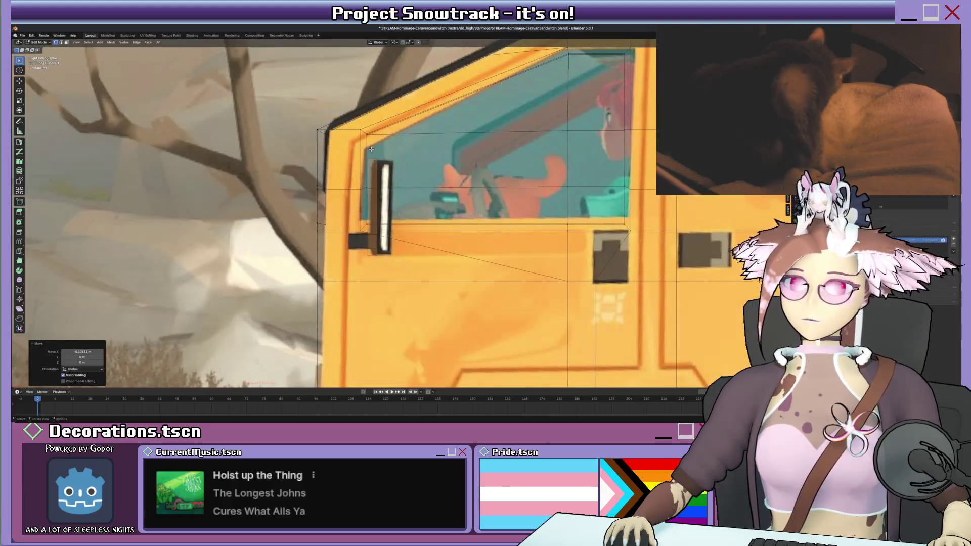
pyautogui.press('KP_1')
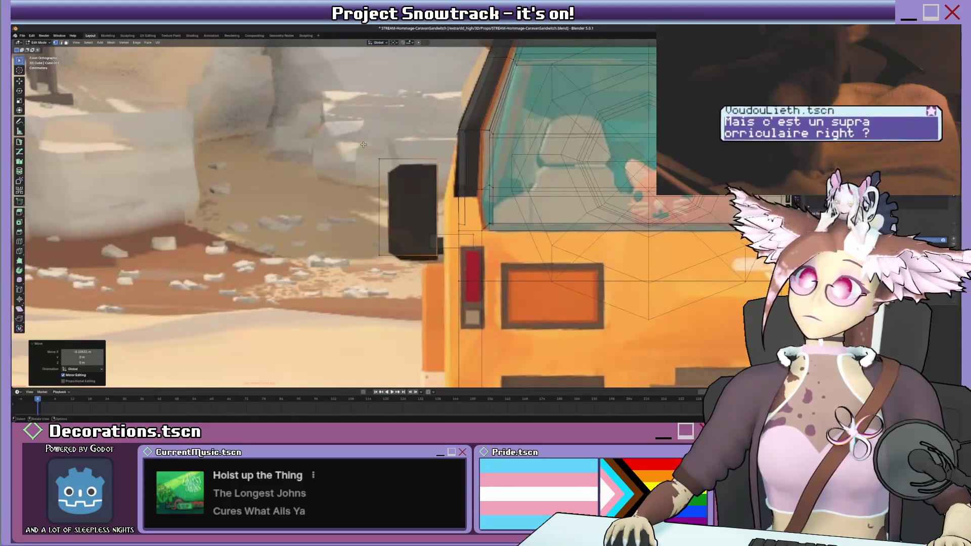
# - Select the whole mirror block, rotate it around Z and shift it slightly along Y
pyautogui.moveTo(363, 144); pyautogui.dragTo(369, 198, button='middle')
pyautogui.click(369, 197)
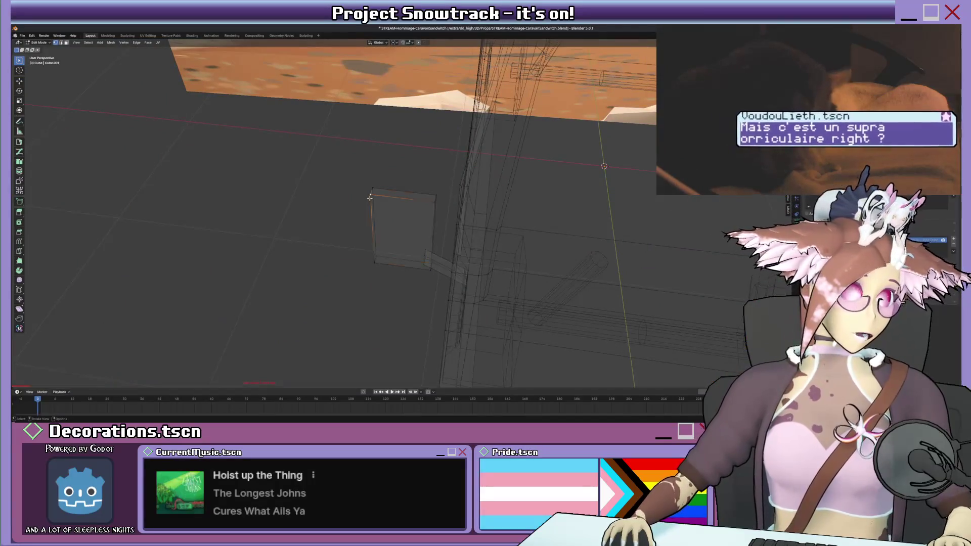
pyautogui.hotkey('ctrl', 'l')
pyautogui.moveTo(420, 178); pyautogui.dragTo(470, 195, button='middle')
pyautogui.press('r')
pyautogui.press('z')
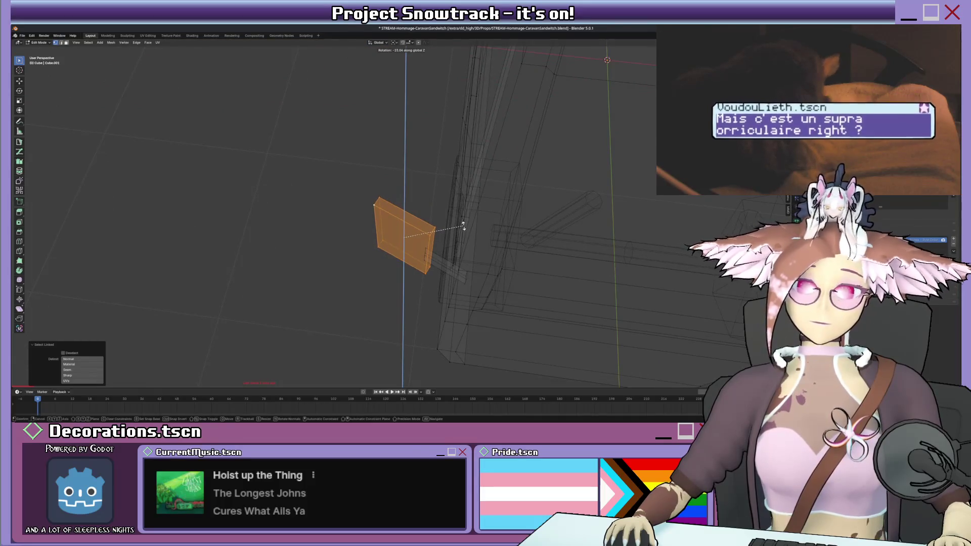
pyautogui.click(461, 225)
pyautogui.press('g')
pyautogui.press('y')
pyautogui.click(459, 201)
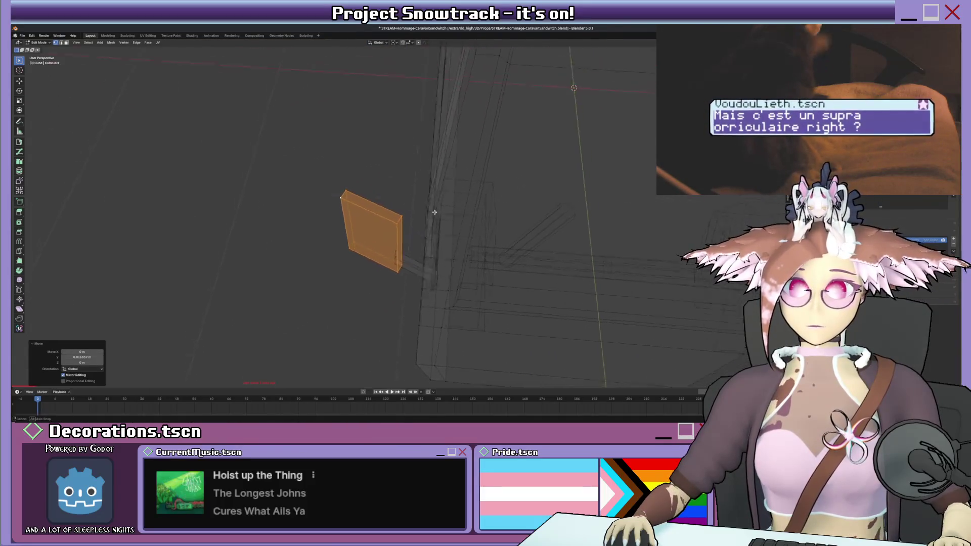
# - Nudge a small edge of the mirror block so it sits flush against the side wall
pyautogui.hotkey('shift', 'z')
pyautogui.moveTo(458, 199)
pyautogui.mouseDown(button='middle')
pyautogui.moveTo(484, 191)
pyautogui.moveTo(440, 180)
pyautogui.mouseUp(button='middle')
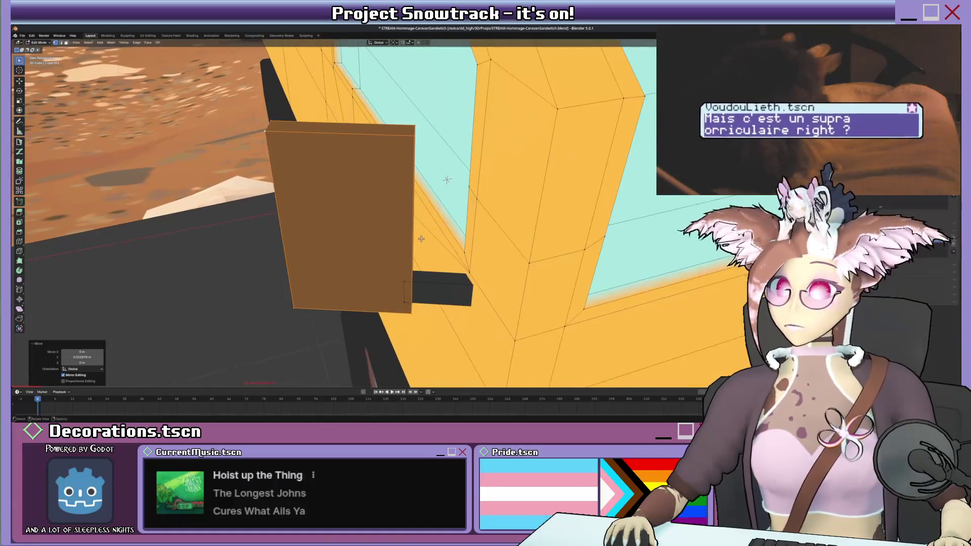
pyautogui.click(414, 296)
pyautogui.press('g')
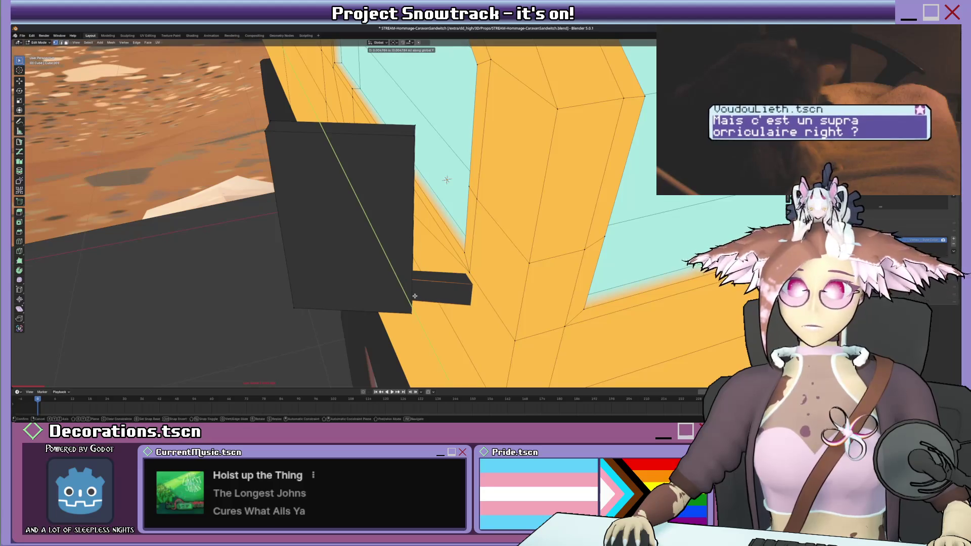
pyautogui.click(415, 299)
pyautogui.moveTo(415, 298)
pyautogui.mouseDown(button='middle')
pyautogui.moveTo(429, 276)
pyautogui.moveTo(375, 259)
pyautogui.mouseUp(button='middle')
pyautogui.hotkey('alt', 'z')
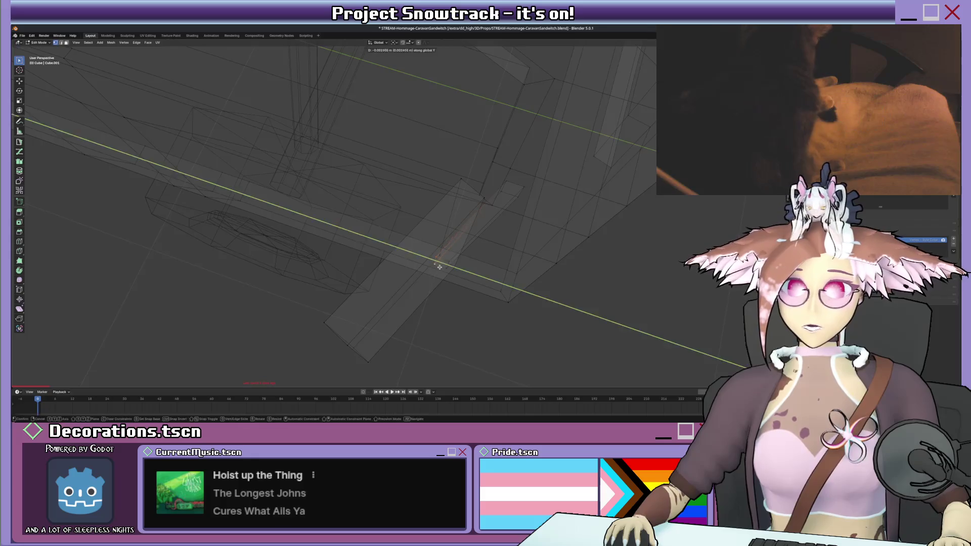
# - Dissolve the extra edges and delete the stray geometry around the side mirror
pyautogui.press('x')
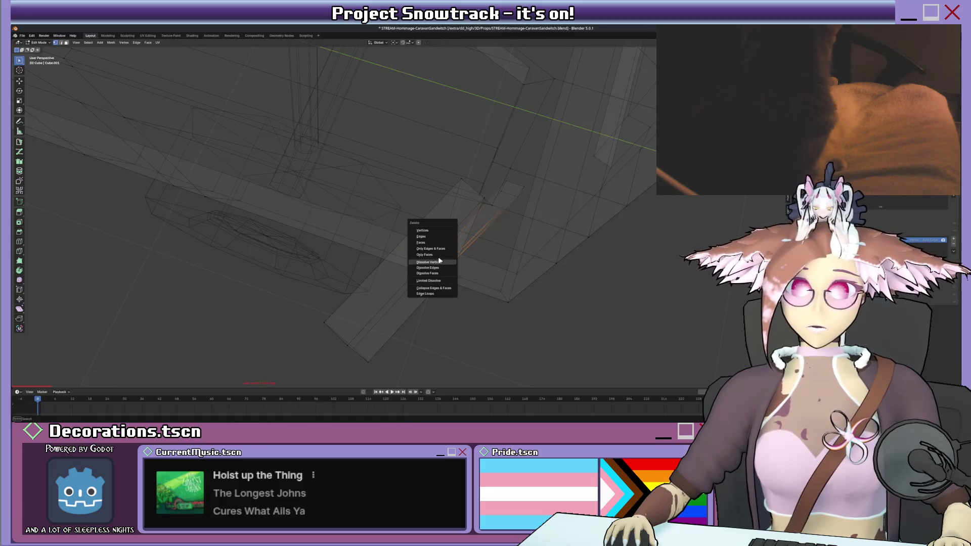
pyautogui.click(447, 267)
pyautogui.click(508, 192)
pyautogui.press('x')
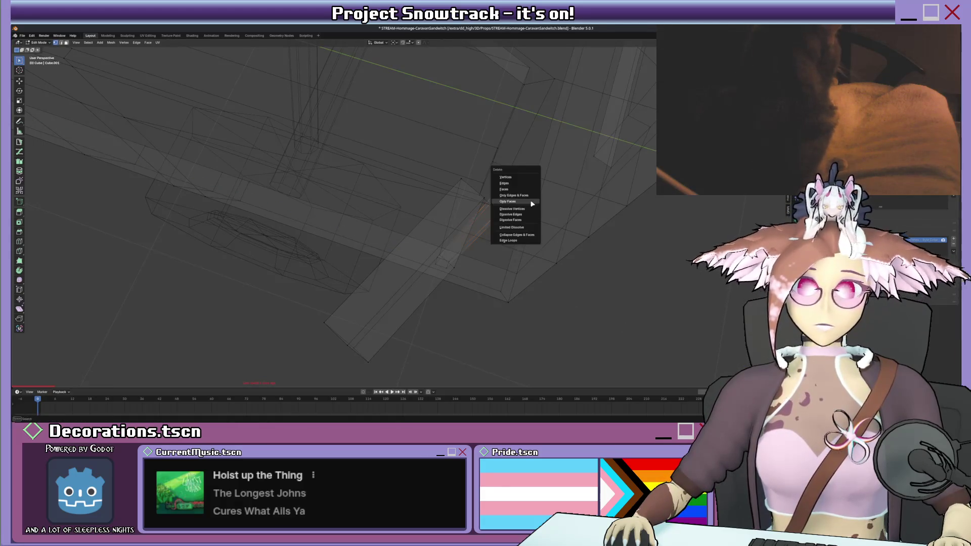
pyautogui.click(519, 206)
pyautogui.hotkey('alt', 'z')
pyautogui.moveTo(502, 202)
pyautogui.mouseDown(button='middle')
pyautogui.moveTo(470, 147)
pyautogui.moveTo(547, 302)
pyautogui.moveTo(419, 197)
pyautogui.moveTo(463, 151)
pyautogui.mouseUp(button='middle')
# - Bevel the mirror box's edges
pyautogui.click(471, 147)
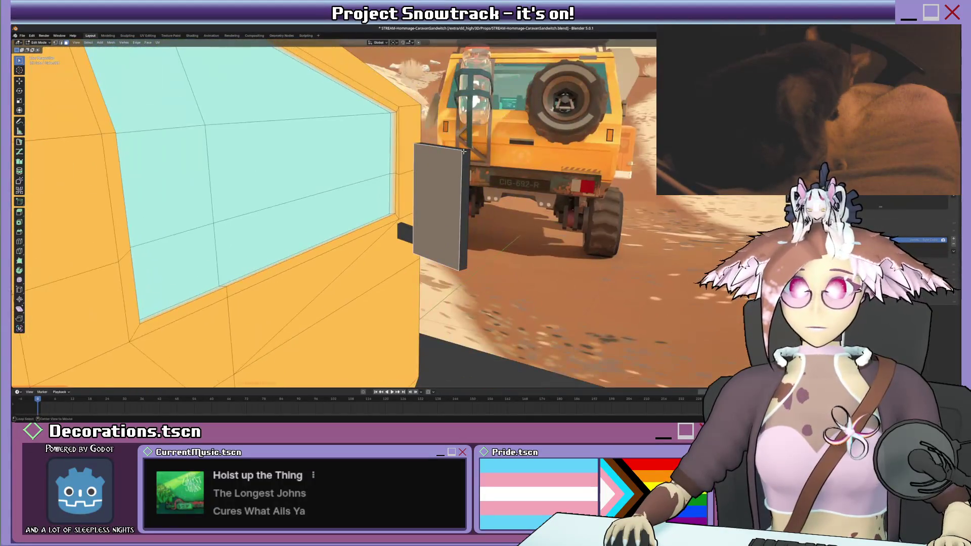
pyautogui.click(468, 249)
pyautogui.keyDown('shift'); pyautogui.click(462, 158); pyautogui.keyUp('shift')
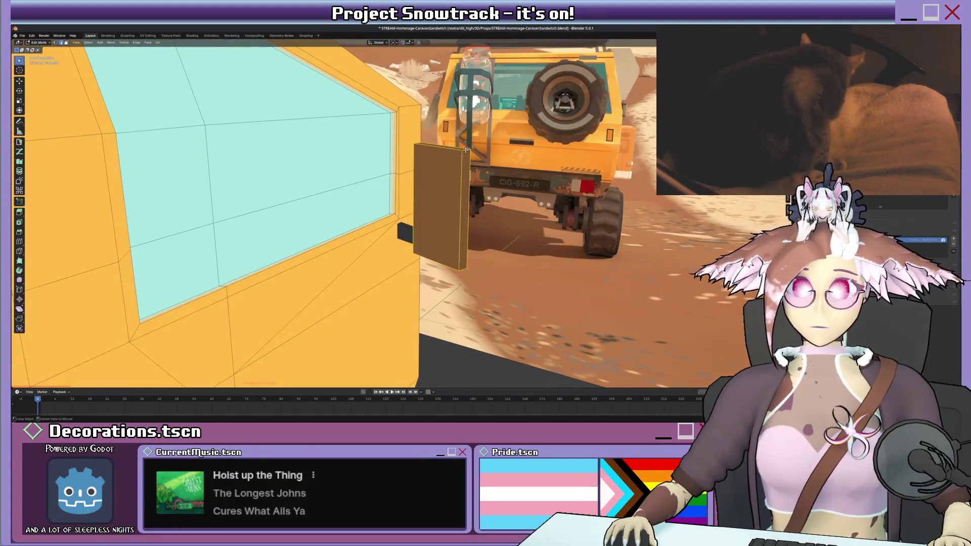
pyautogui.hotkey('alt', 'a')
pyautogui.hotkey('ctrl', 'b')
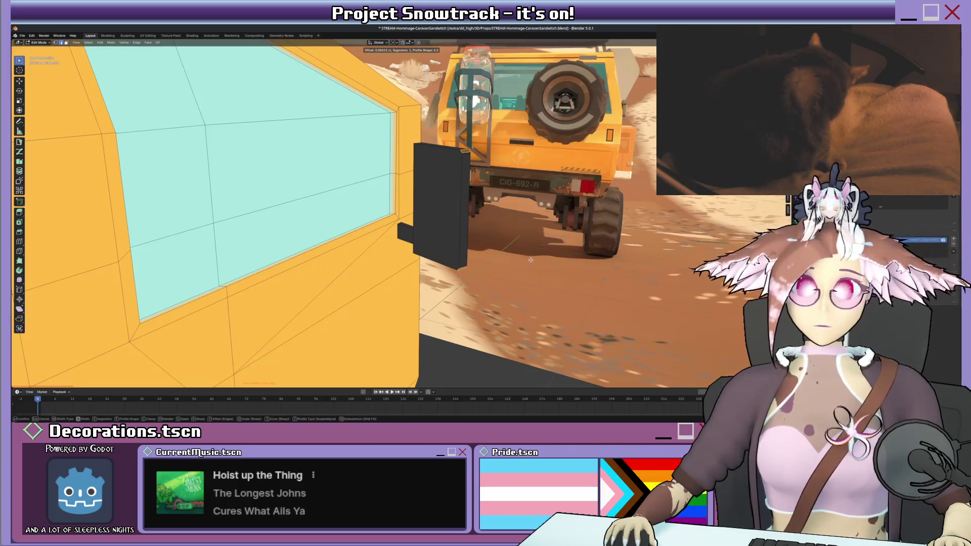
pyautogui.click(543, 258)
# - Knife-cut a new edge along the mirror box
pyautogui.moveTo(543, 258); pyautogui.dragTo(473, 126, button='middle')
pyautogui.press('k')
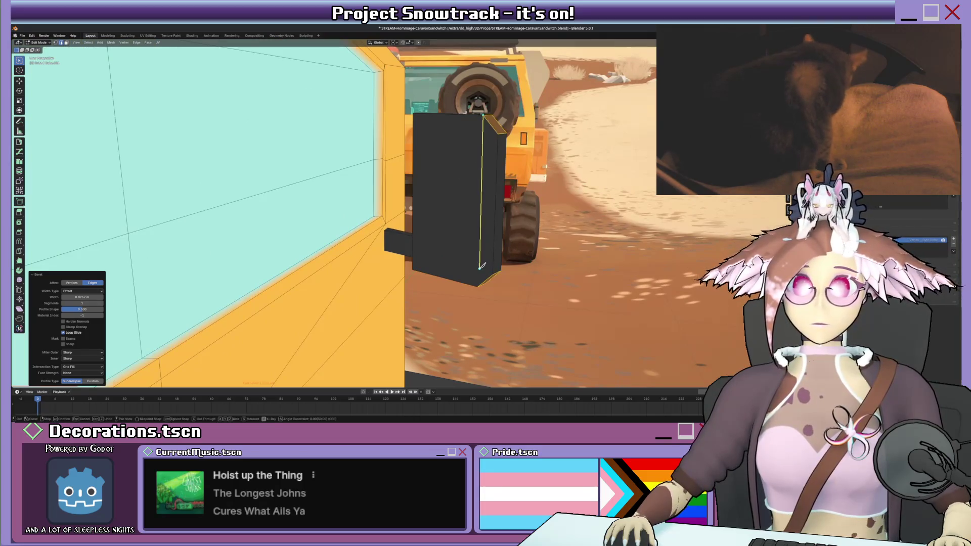
pyautogui.moveTo(491, 263); pyautogui.dragTo(363, 296, button='middle')
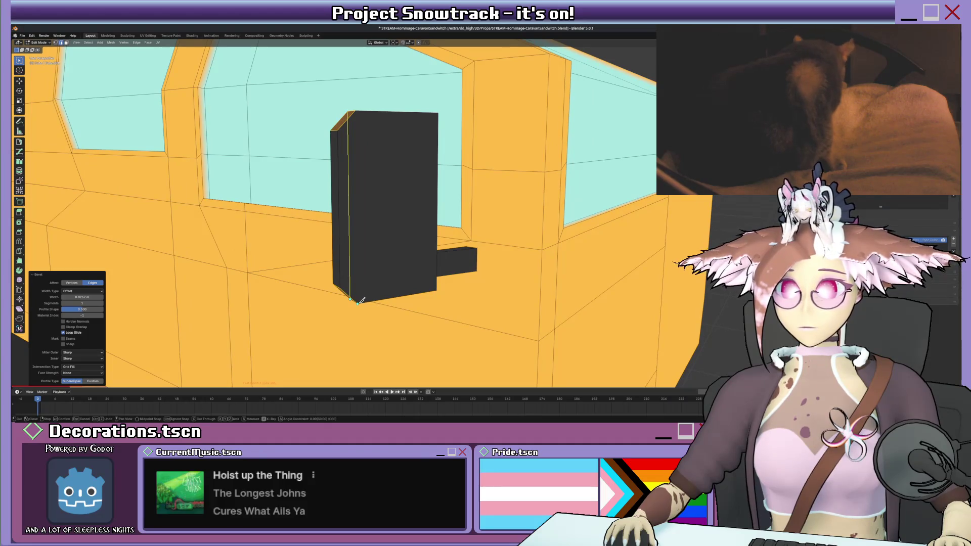
pyautogui.click(358, 302)
pyautogui.press('Return')
pyautogui.moveTo(360, 300)
pyautogui.mouseDown(button='middle')
pyautogui.moveTo(429, 200)
pyautogui.moveTo(458, 187)
pyautogui.mouseUp(button='middle')
# - Inset the mirror's front face and extrude it inward to recess the glass
pyautogui.hotkey('alt', 'a')
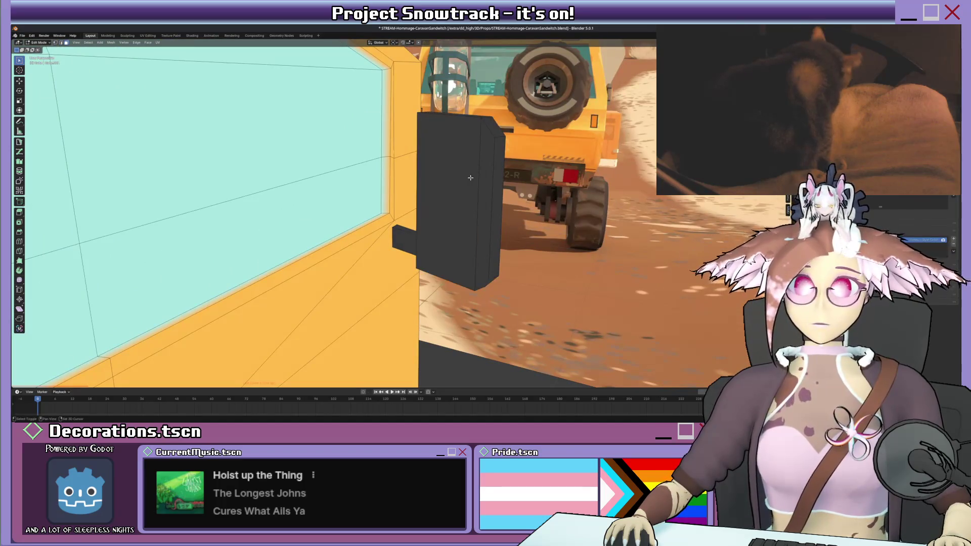
pyautogui.click(482, 178)
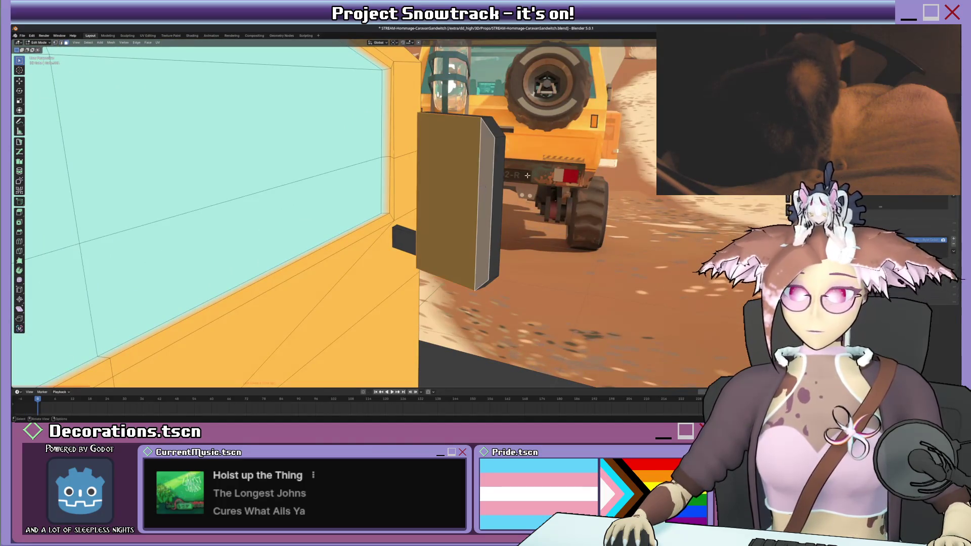
pyautogui.press('i')
pyautogui.click(551, 167)
pyautogui.moveTo(551, 166); pyautogui.dragTo(540, 181, button='middle')
pyautogui.press('e')
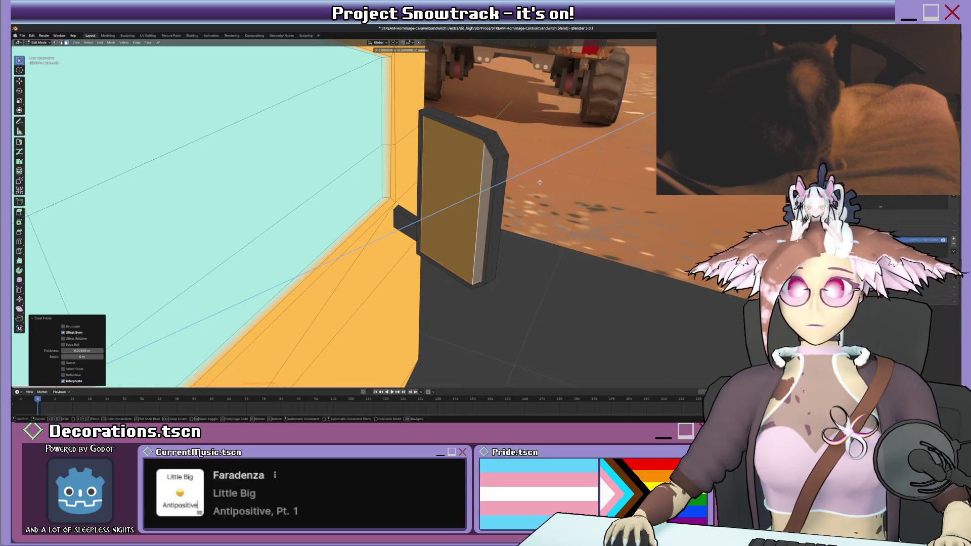
pyautogui.click(540, 182)
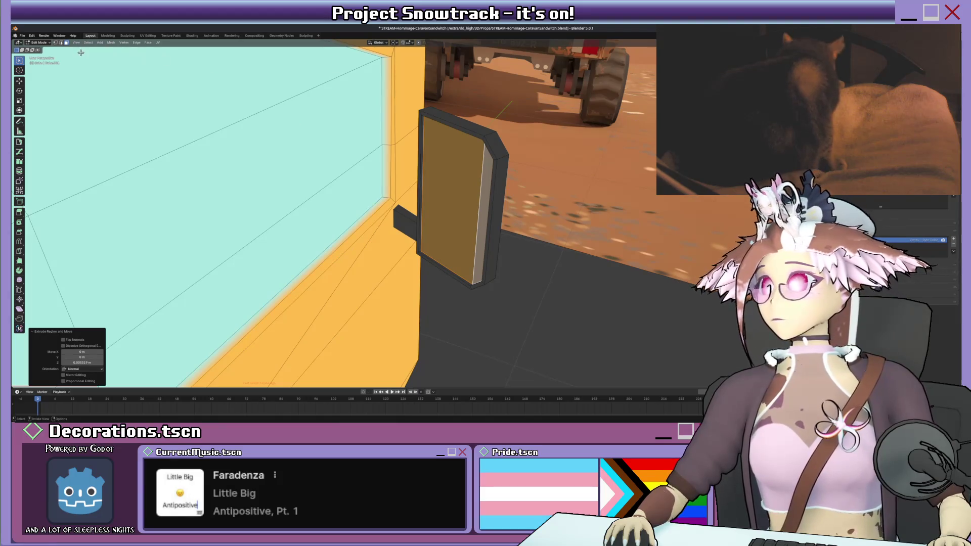
# - In Vertex Paint, fill the recessed mirror face with sampled light cyan and save the file
pyautogui.hotkey('ctrl', 'Tab')
pyautogui.click(108, 79)
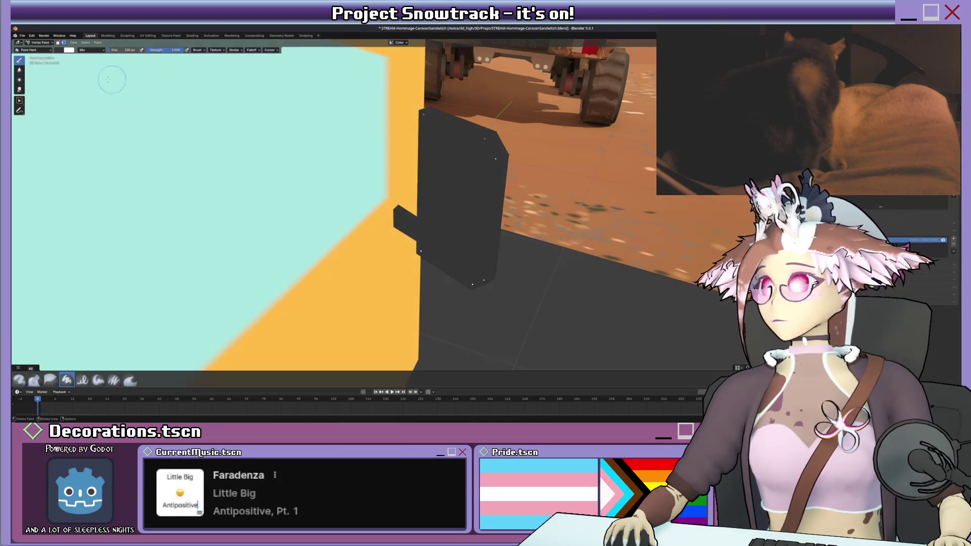
pyautogui.rightClick(112, 100)
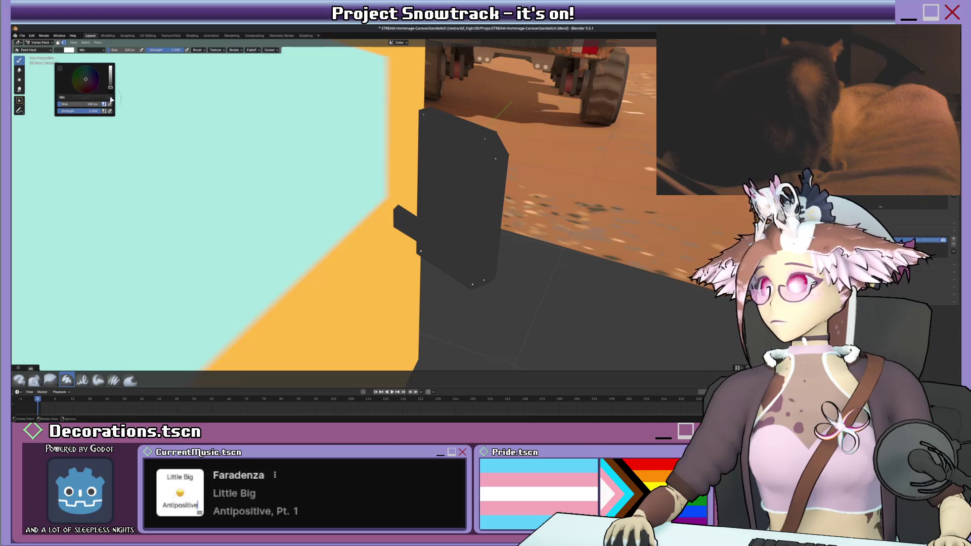
pyautogui.press('s')
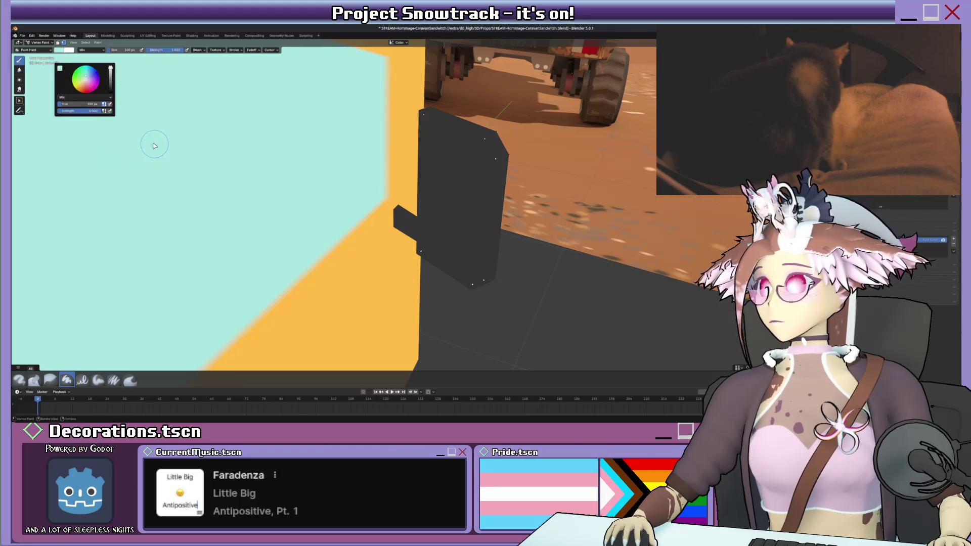
pyautogui.hotkey('shift', 'k')
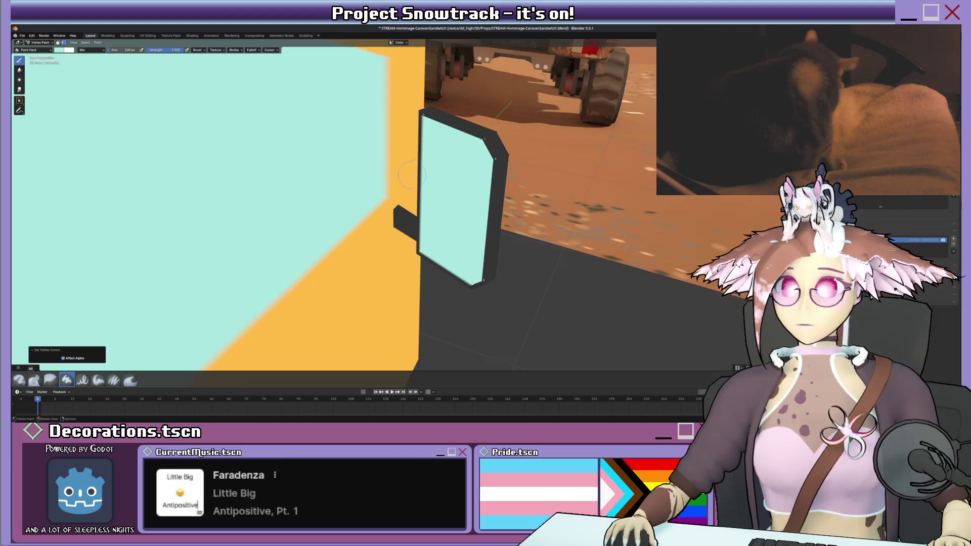
pyautogui.moveTo(373, 188)
pyautogui.mouseDown(button='middle')
pyautogui.moveTo(360, 144)
pyautogui.moveTo(263, 152)
pyautogui.moveTo(424, 152)
pyautogui.moveTo(440, 182)
pyautogui.mouseUp(button='middle')
pyautogui.moveTo(334, 216)
pyautogui.mouseDown(button='middle')
pyautogui.moveTo(415, 202)
pyautogui.moveTo(384, 200)
pyautogui.mouseUp(button='middle')
pyautogui.scroll(-10, 415, 201)
pyautogui.hotkey('ctrl', 's')
pyautogui.press('Tab')
# - Switch back to Object Mode with the van in view from above
pyautogui.scroll(-2, 378, 201)
pyautogui.scroll(5, 378, 201)
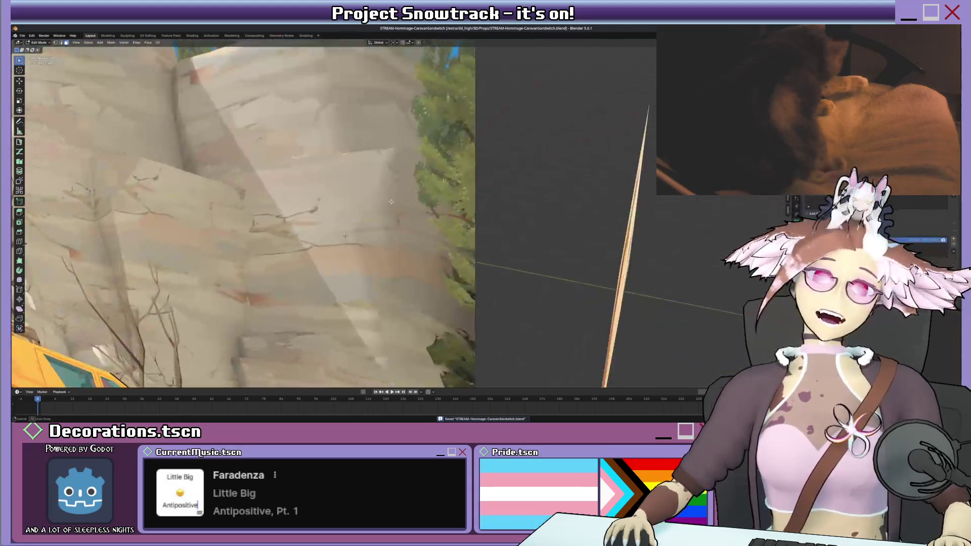
pyautogui.scroll(-5, 379, 201)
pyautogui.scroll(3, 412, 196)
pyautogui.scroll(5, 412, 197)
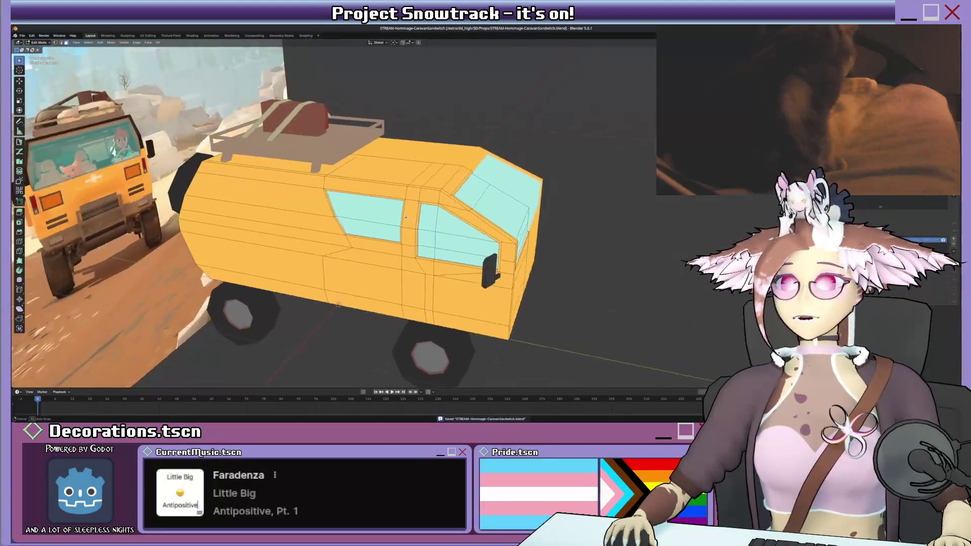
pyautogui.scroll(-5, 412, 196)
pyautogui.moveTo(412, 196)
pyautogui.mouseDown(button='middle')
pyautogui.moveTo(436, 183)
pyautogui.moveTo(406, 184)
pyautogui.moveTo(430, 202)
pyautogui.mouseUp(button='middle')
pyautogui.hotkey('ctrl', 'Tab')
pyautogui.click(400, 182)
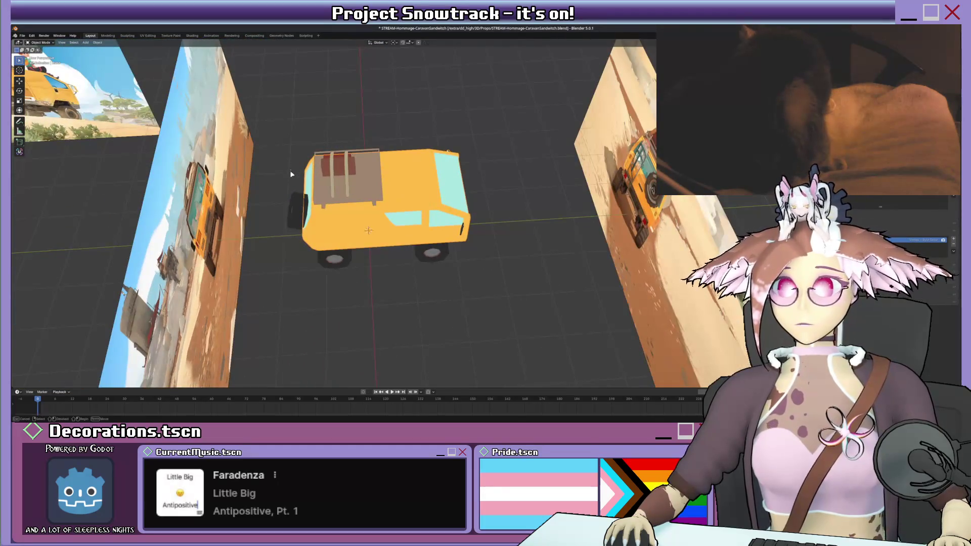
# - Rename the van body to VanBody
pyautogui.click(311, 173)
pyautogui.moveTo(494, 281)
pyautogui.mouseDown(button='middle')
pyautogui.moveTo(488, 243)
pyautogui.moveTo(470, 261)
pyautogui.mouseUp(button='middle')
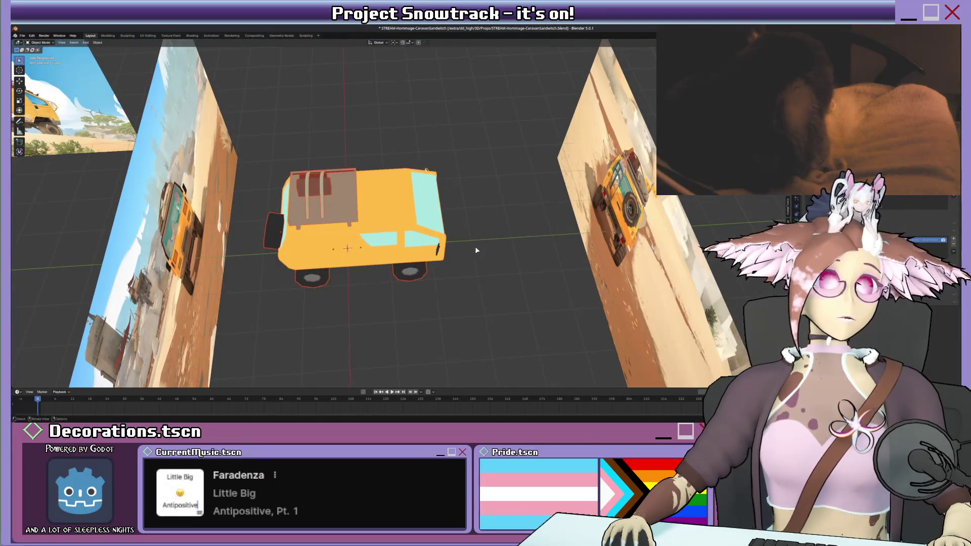
pyautogui.hotkey('alt', 'a')
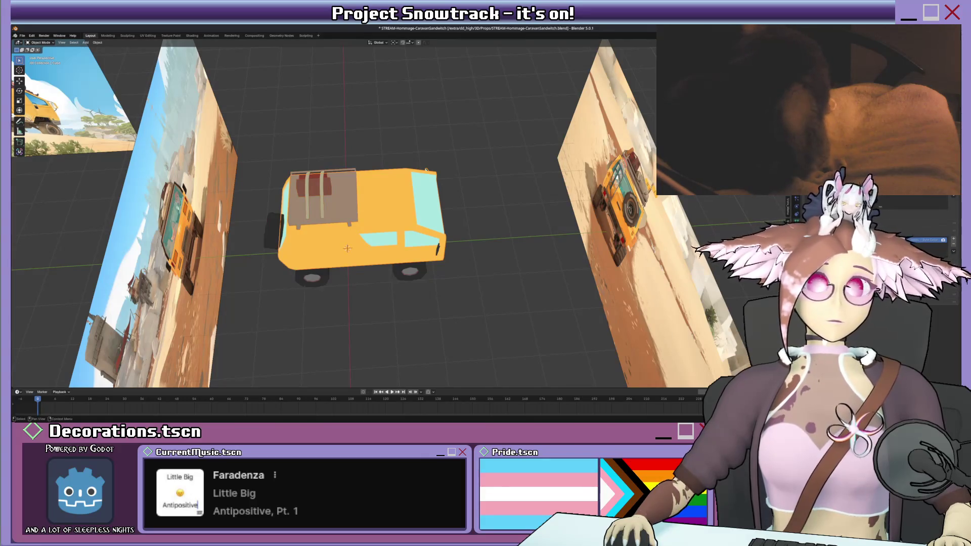
pyautogui.press('F2')
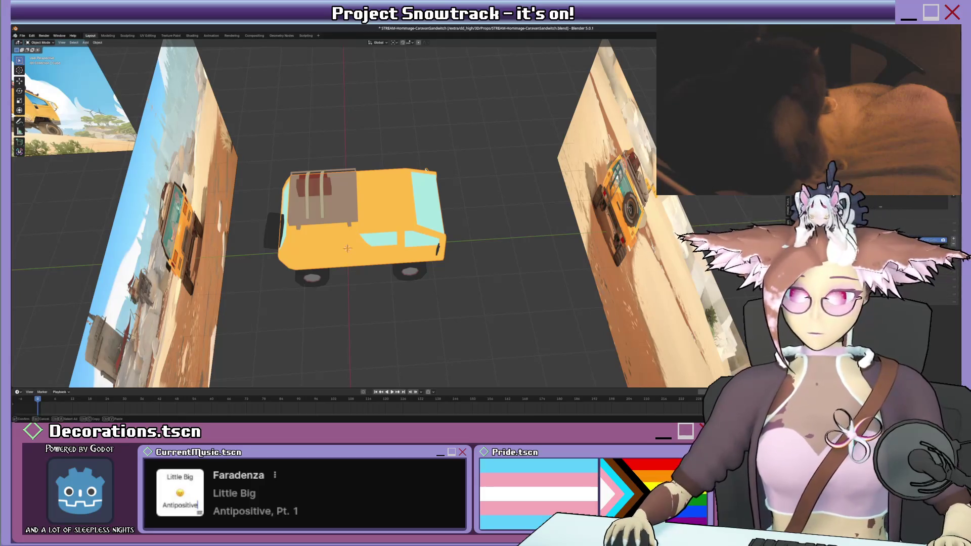
pyautogui.press('Return')
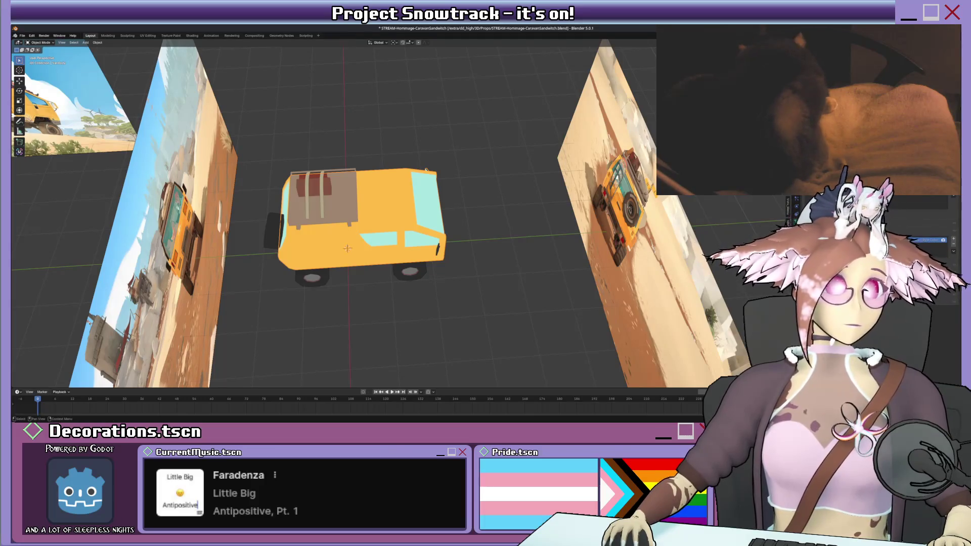
# - Rename Cube.001 to RoofSupport and the roof rack to BaggageRoof
pyautogui.click(324, 187)
pyautogui.press('F2')
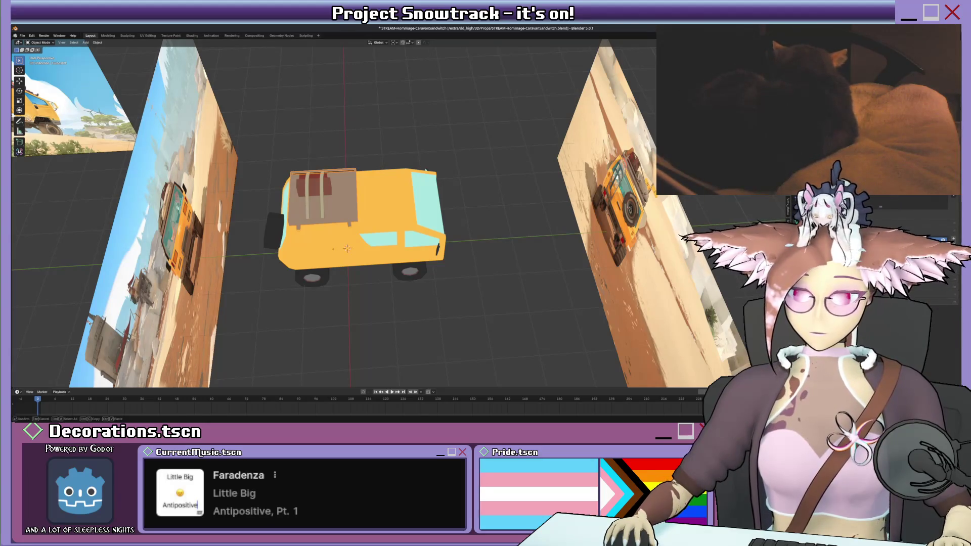
pyautogui.write('RoofSupport')
pyautogui.press('Return')
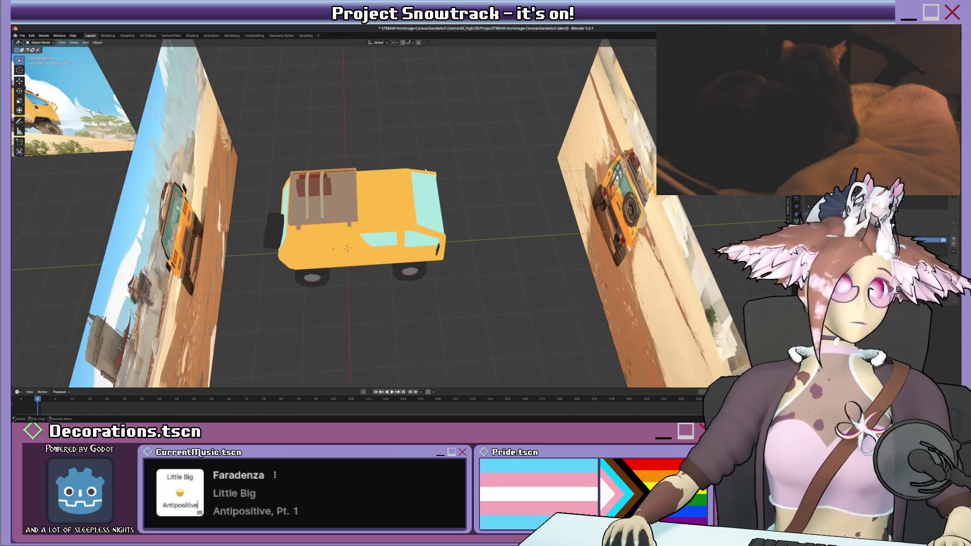
pyautogui.press('Down')
pyautogui.press('F2')
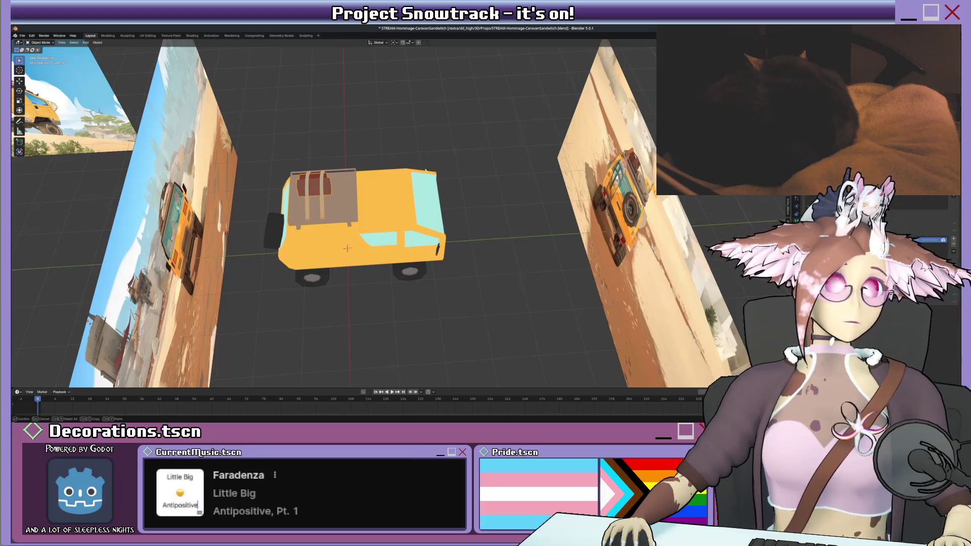
pyautogui.write('BaggageRoof')
pyautogui.press('Return')
# - Rename the wheels and spare tyre, then hide all the reference image planes
pyautogui.press('Down')
pyautogui.press('F2')
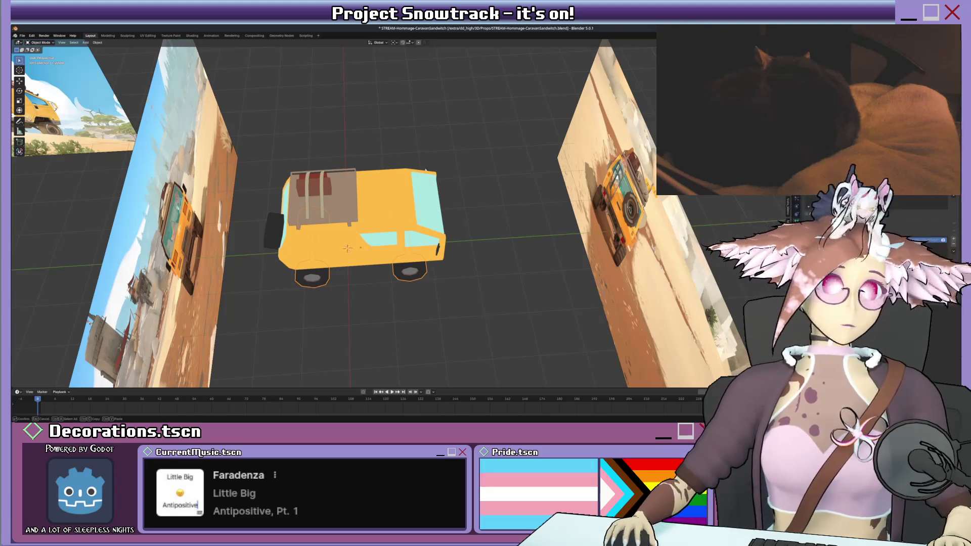
pyautogui.press('Escape')
pyautogui.press('Down')
pyautogui.press('F2')
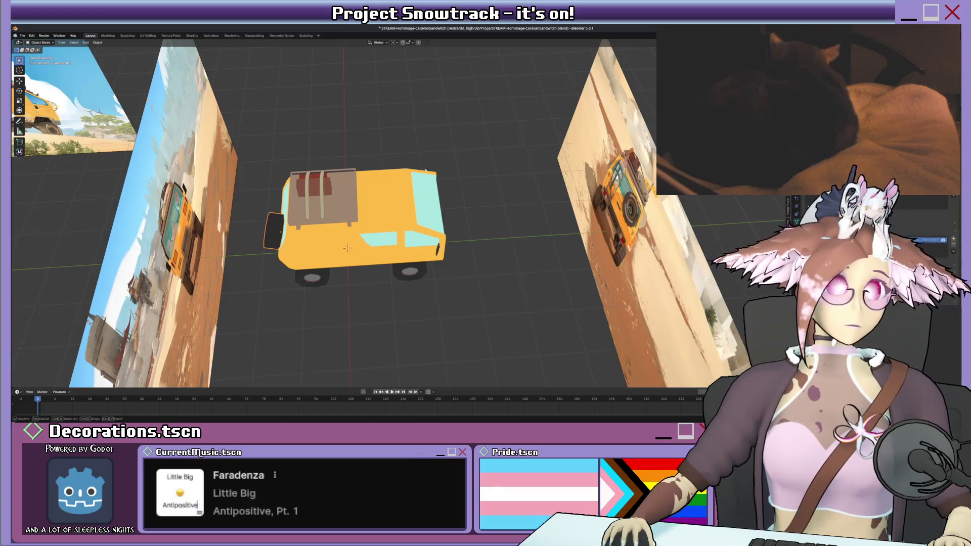
pyautogui.press('Return')
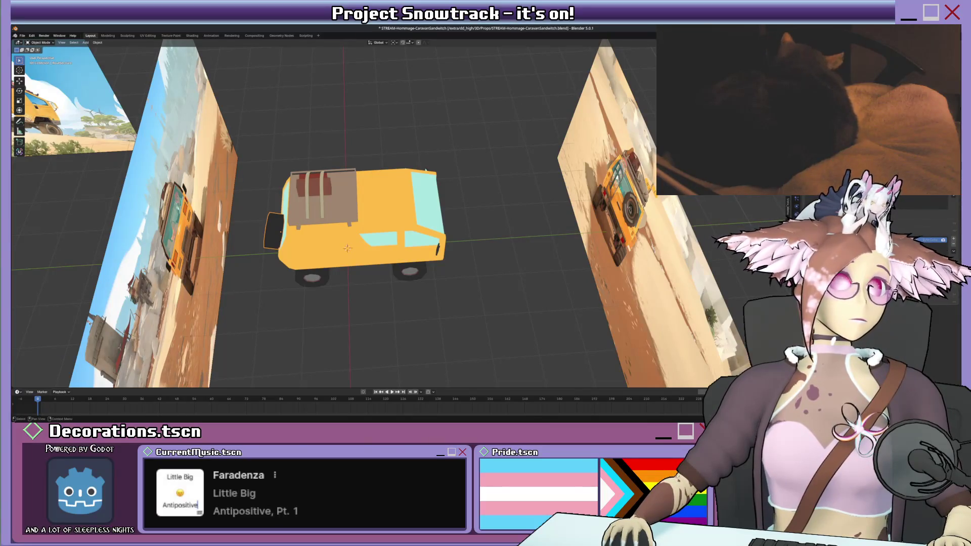
pyautogui.hotkey('alt', 'a')
pyautogui.press('F2')
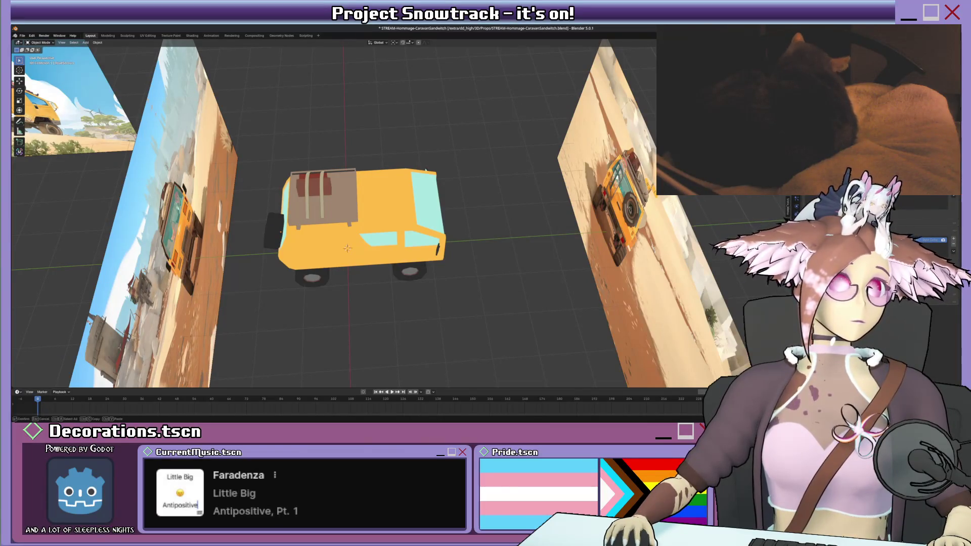
pyautogui.press('Return')
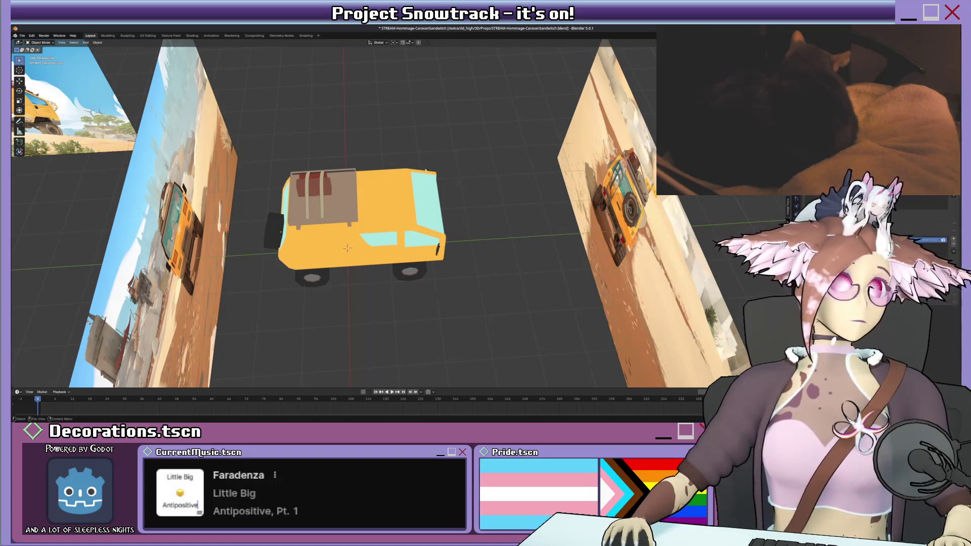
pyautogui.click(81, 101)
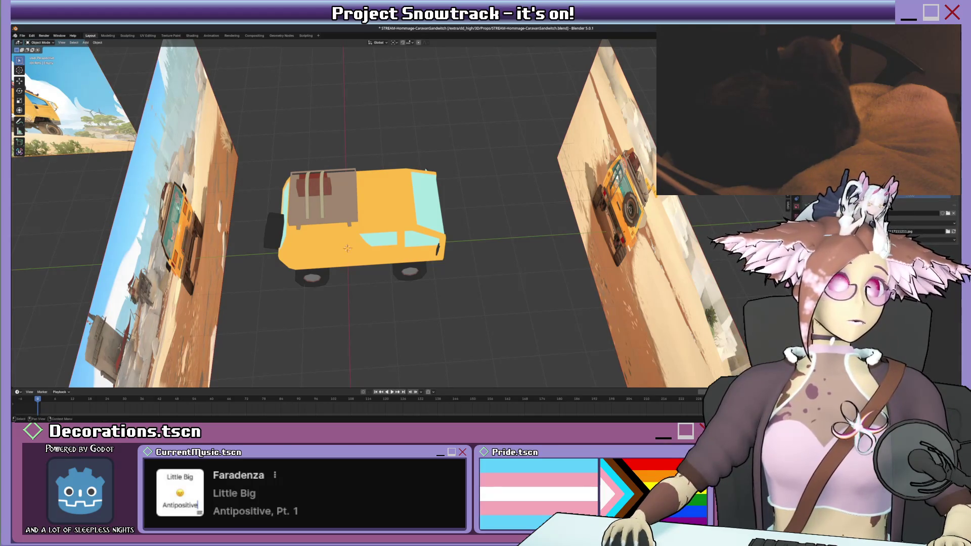
pyautogui.hotkey('shift', 'h')
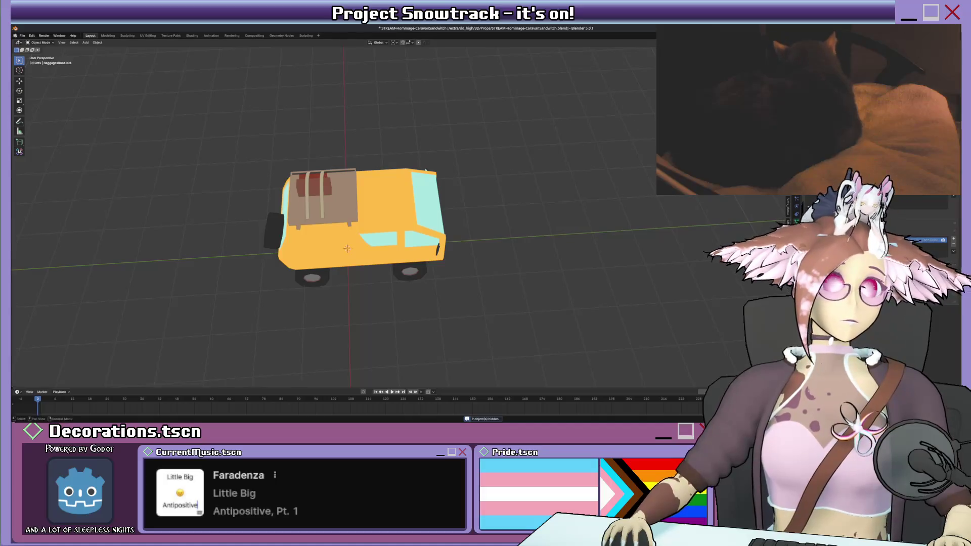
# - Pick the roof rack, wheels, spare wheel and body, then select every van part
pyautogui.moveTo(617, 151); pyautogui.dragTo(607, 197, button='middle')
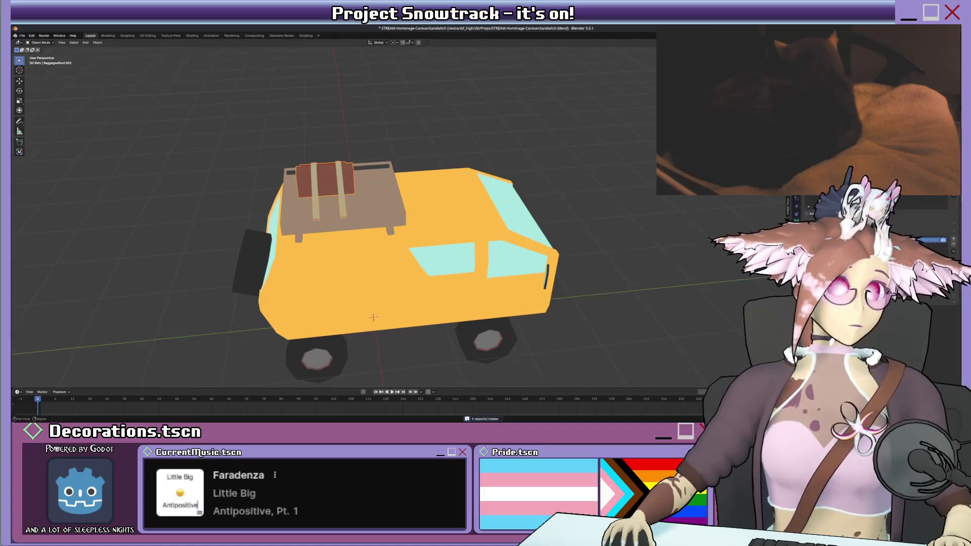
pyautogui.click(339, 167)
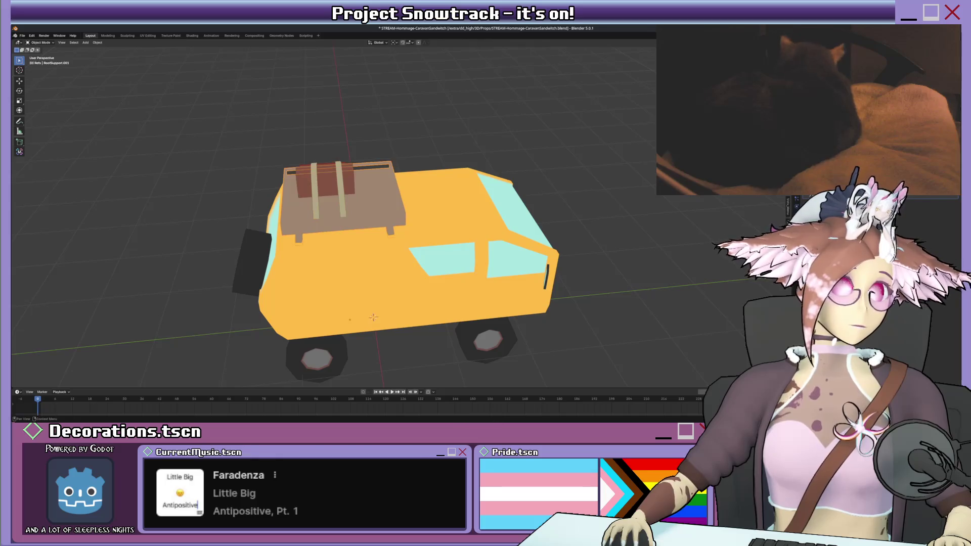
pyautogui.click(395, 315)
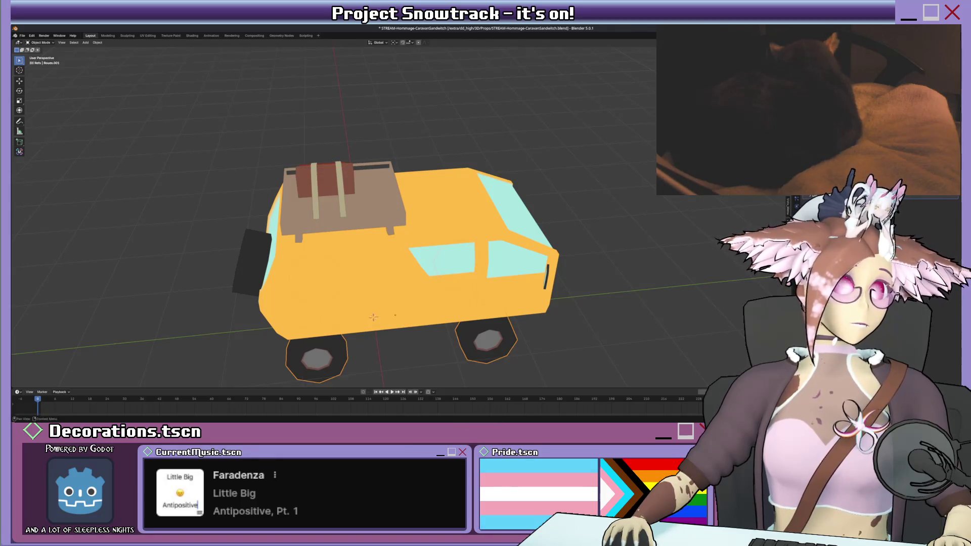
pyautogui.click(264, 264)
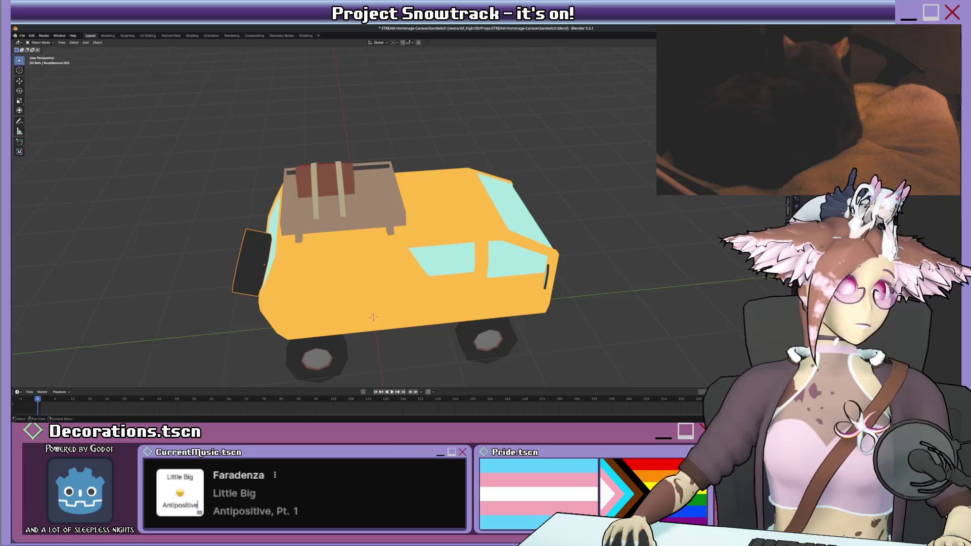
pyautogui.click(264, 264)
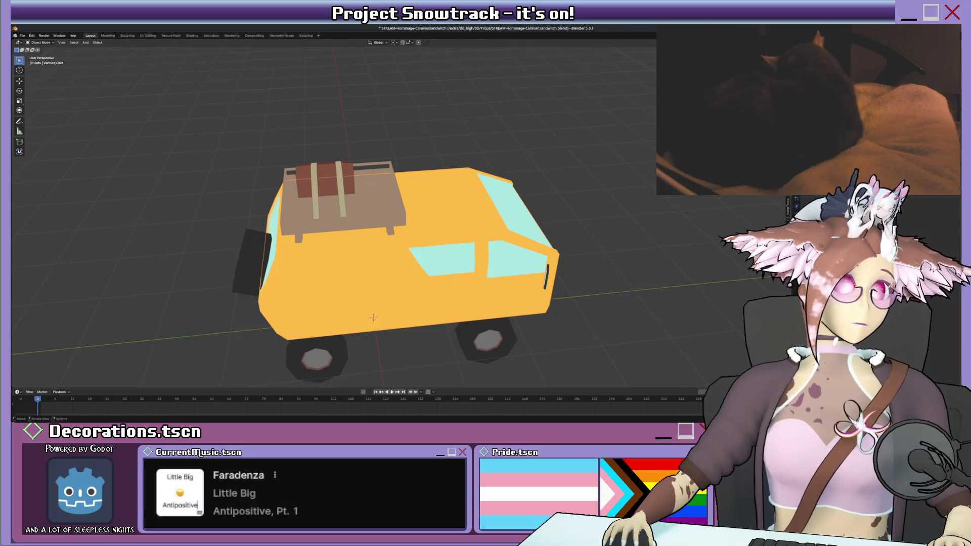
pyautogui.scroll(-2, 412, 219)
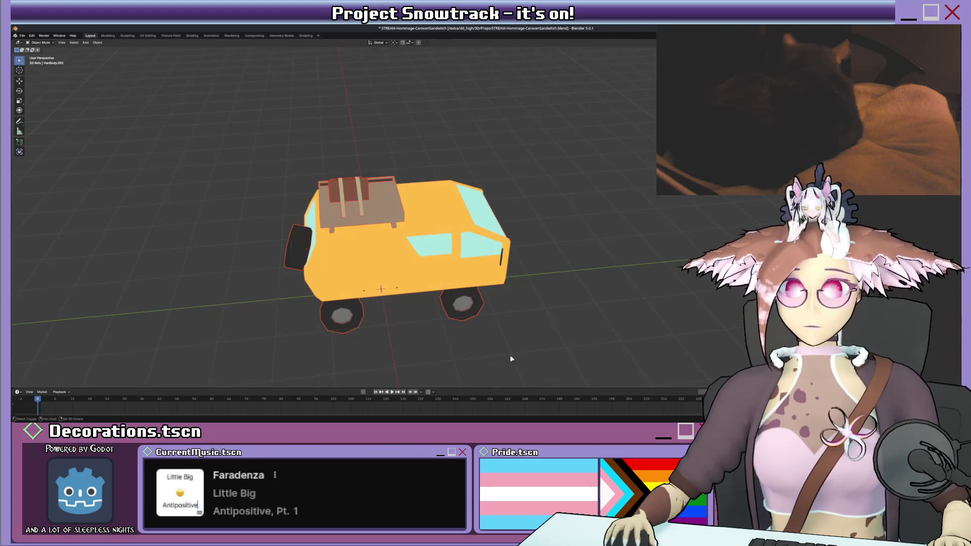
pyautogui.press('a')
pyautogui.scroll(1, 424, 215)
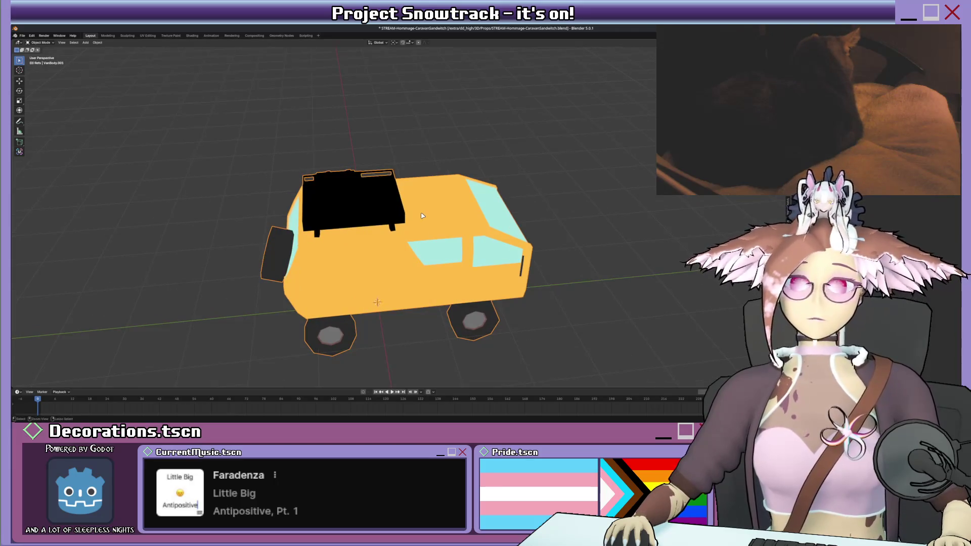
# - Switch the active part between the roof rack and van body, and edit a property value
pyautogui.moveTo(424, 215)
pyautogui.mouseDown(button='middle')
pyautogui.moveTo(448, 208)
pyautogui.moveTo(412, 220)
pyautogui.mouseUp(button='middle')
pyautogui.click(413, 217)
pyautogui.keyDown('shift'); pyautogui.click(412, 220); pyautogui.keyUp('shift')
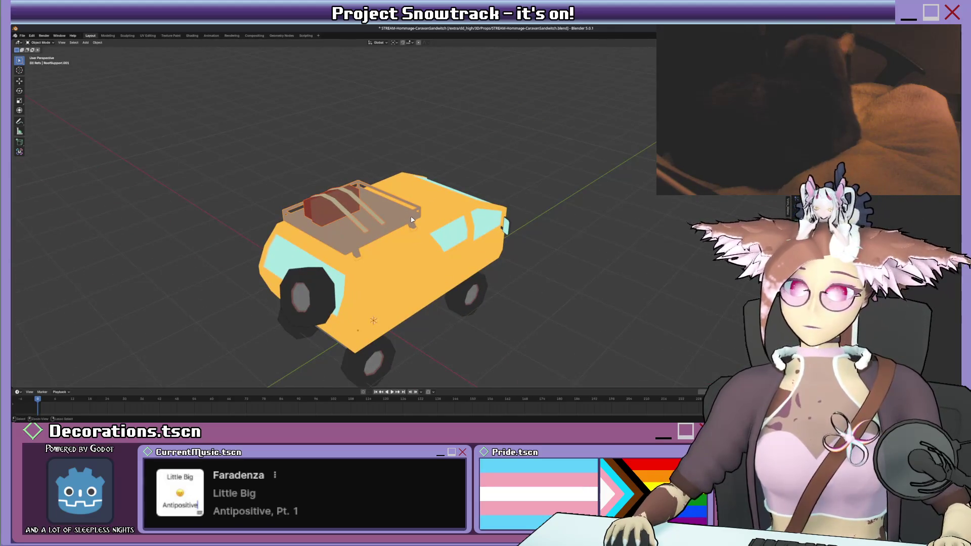
pyautogui.moveTo(412, 219); pyautogui.dragTo(413, 220, button='middle')
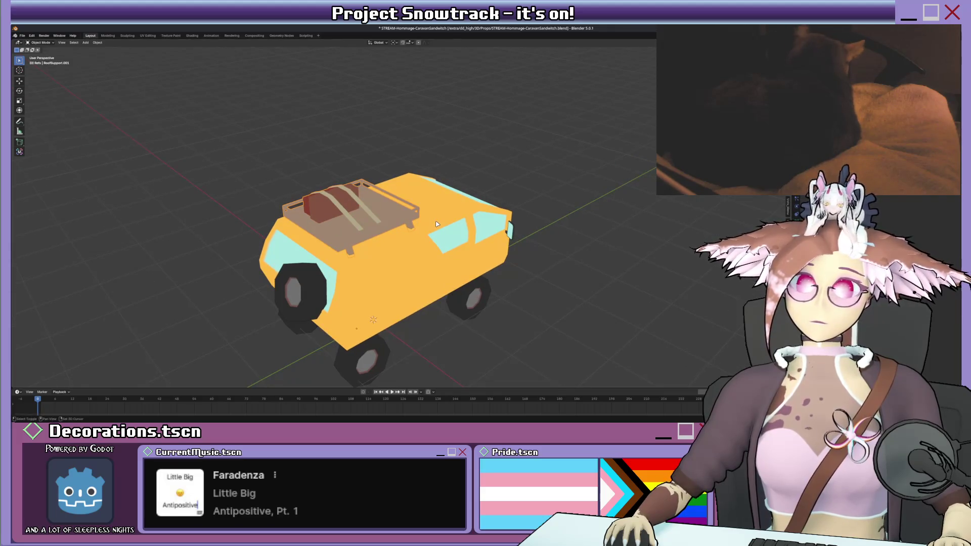
pyautogui.click(427, 222)
pyautogui.hotkey('ctrl', 'z')
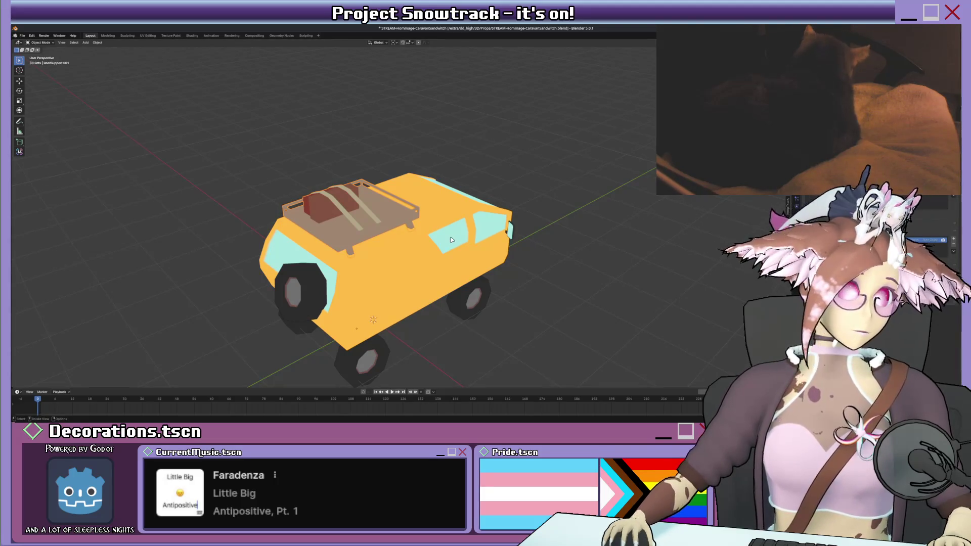
pyautogui.click(390, 226)
pyautogui.click(390, 225)
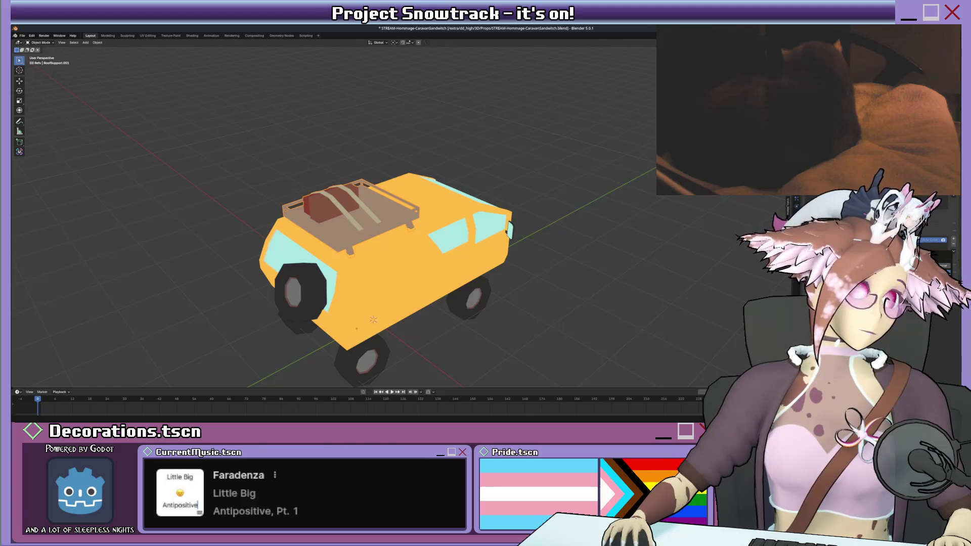
pyautogui.click(442, 250)
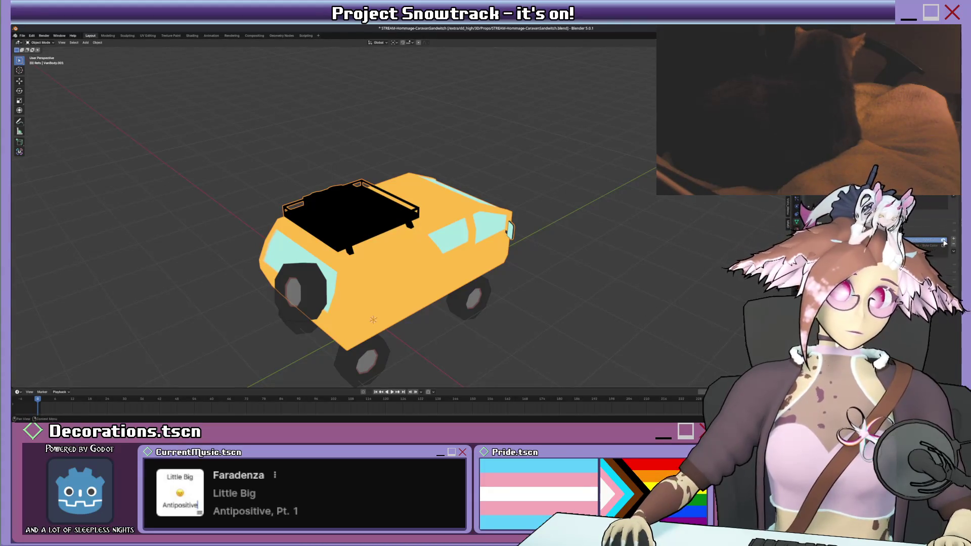
pyautogui.click(400, 221)
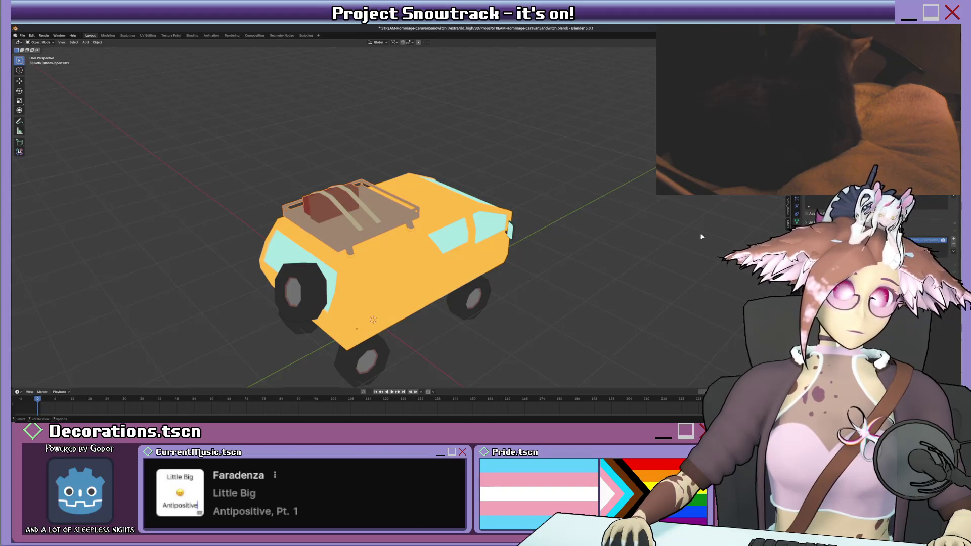
pyautogui.doubleClick(926, 240)
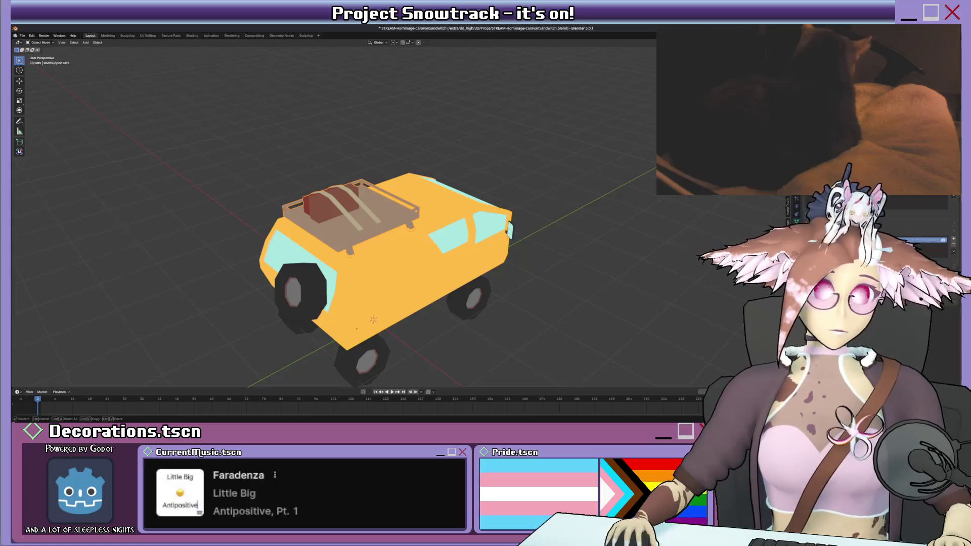
pyautogui.press('Return')
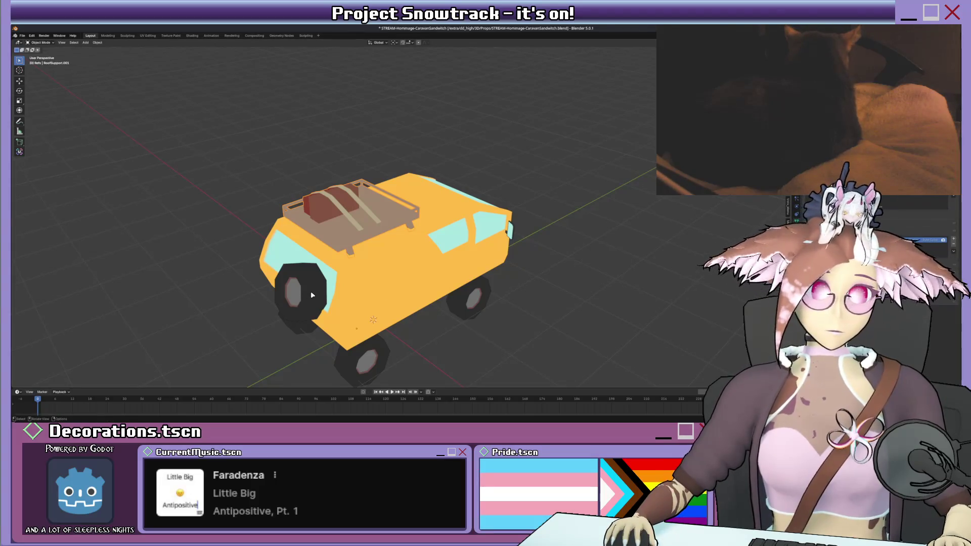
# - Select the four wheels and spare tyre, adding the van body last as active
pyautogui.click(364, 354)
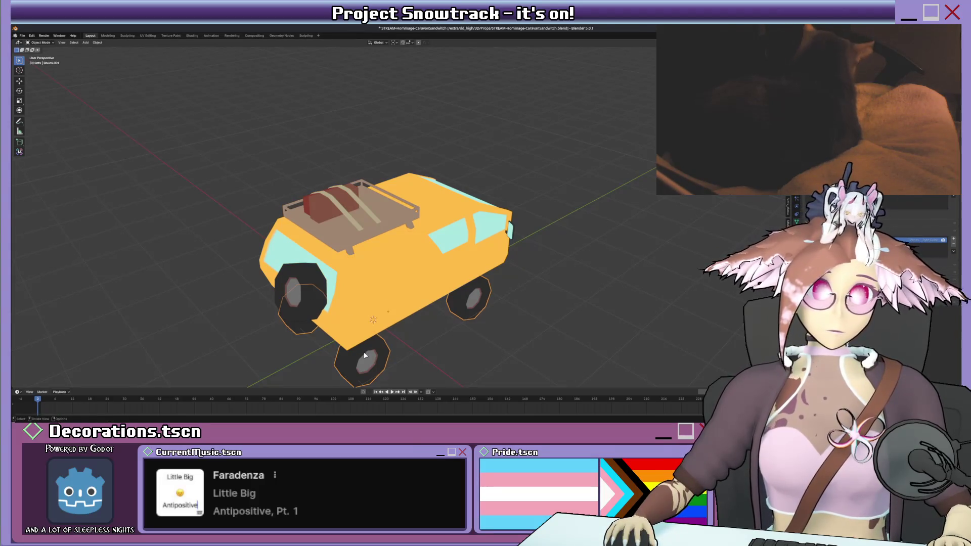
pyautogui.keyDown('shift'); pyautogui.click(302, 302); pyautogui.keyUp('shift')
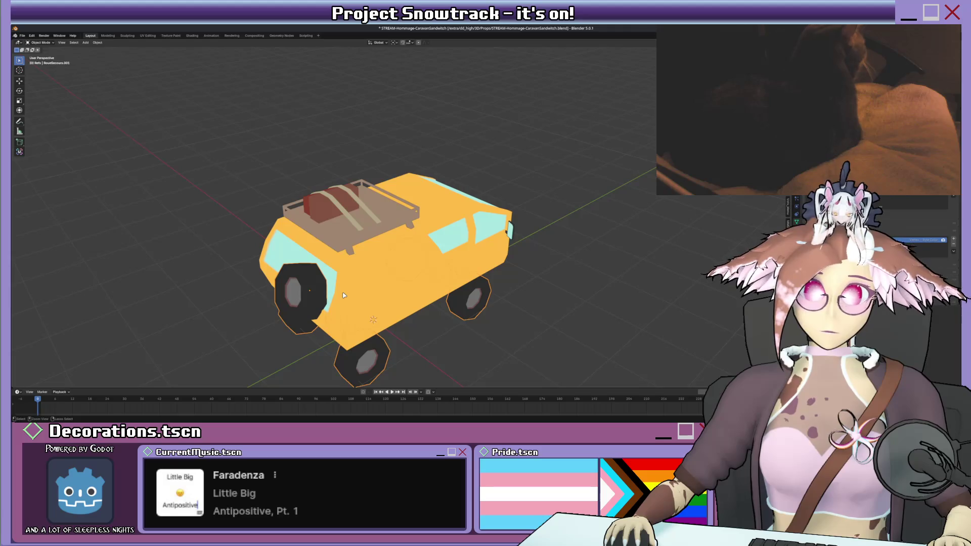
pyautogui.keyDown('shift'); pyautogui.click(343, 295); pyautogui.keyUp('shift')
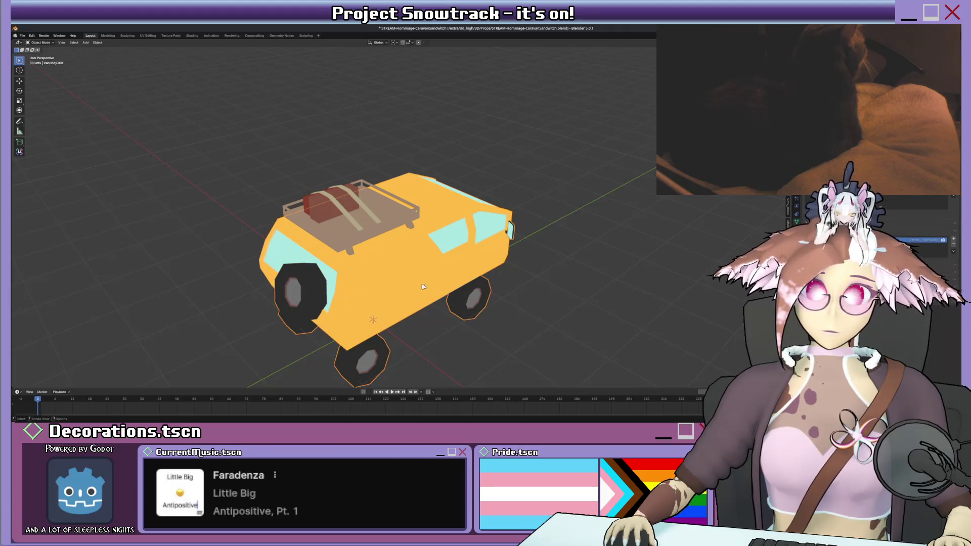
pyautogui.moveTo(423, 288); pyautogui.dragTo(382, 222, button='middle')
pyautogui.click(378, 212)
pyautogui.hotkey('ctrl', 'z')
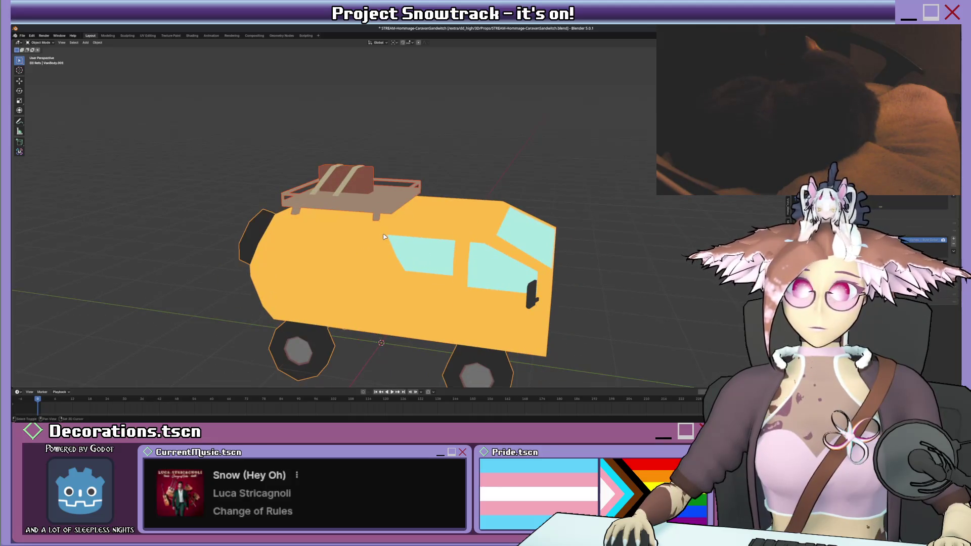
# - Orbit around the finished van, then snap to Front Orthographic view with numpad 1
pyautogui.moveTo(384, 237); pyautogui.dragTo(367, 224, button='middle')
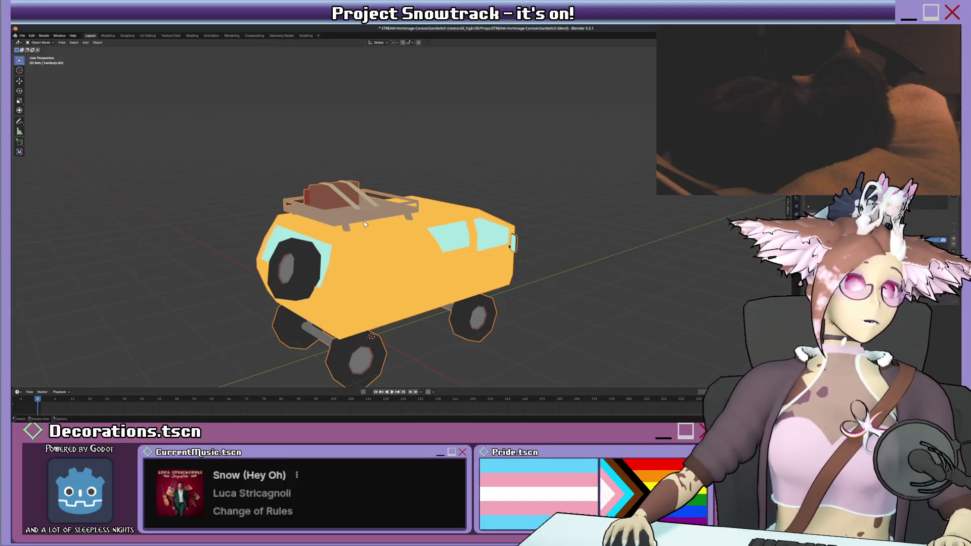
pyautogui.moveTo(369, 212); pyautogui.dragTo(475, 215, button='middle')
pyautogui.scroll(-2, 435, 208)
pyautogui.press('g')
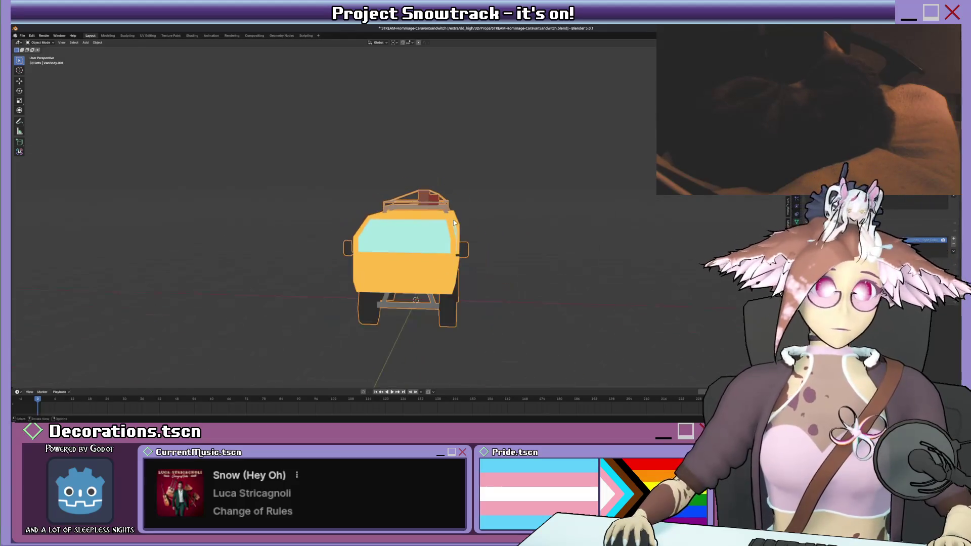
pyautogui.press('Escape')
pyautogui.moveTo(576, 184); pyautogui.dragTo(619, 173, button='middle')
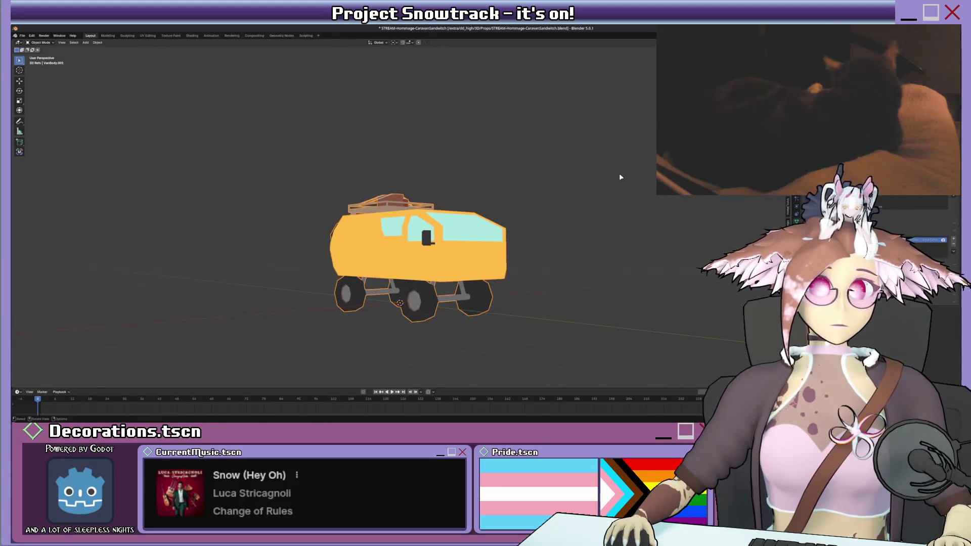
pyautogui.press('KP_1')
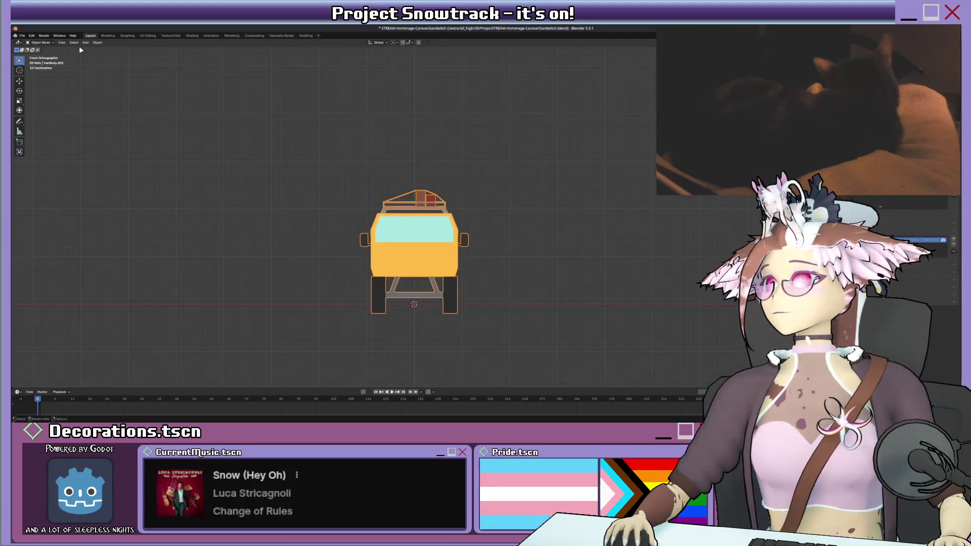
pyautogui.click(86, 43)
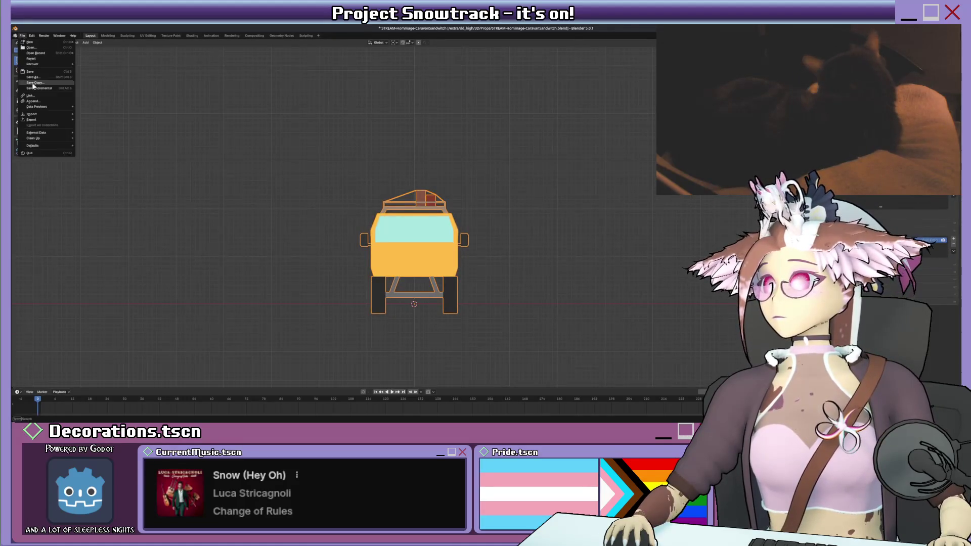
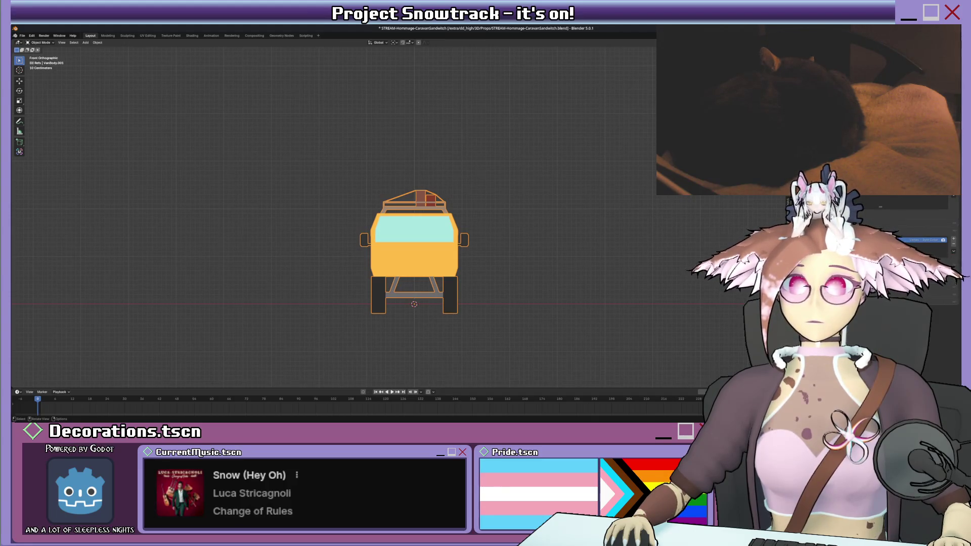
# - Select the Socle base under the van, enter Edit Mode and scale it up
pyautogui.moveTo(601, 296)
pyautogui.mouseDown(button='middle')
pyautogui.moveTo(447, 297)
pyautogui.moveTo(453, 270)
pyautogui.moveTo(404, 291)
pyautogui.mouseUp(button='middle')
pyautogui.click(404, 292)
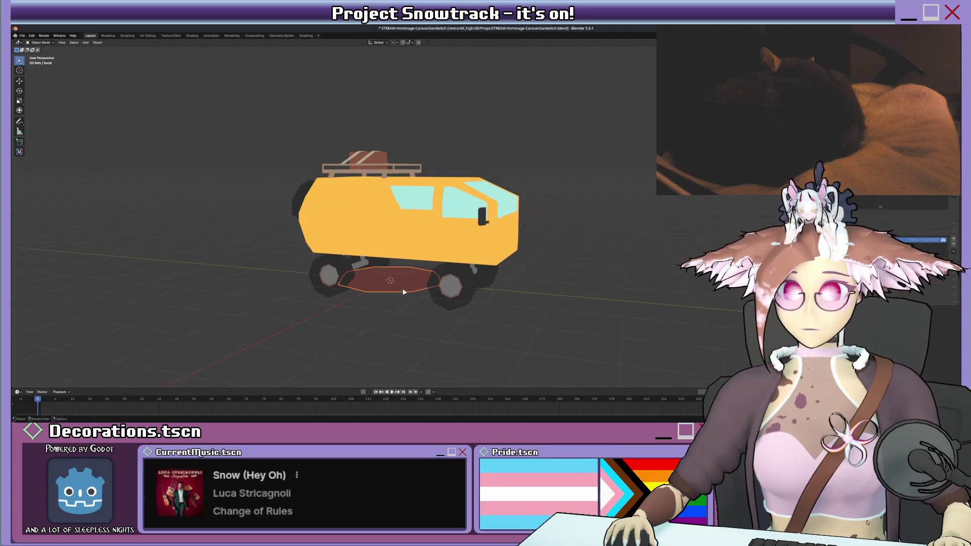
pyautogui.press('Tab')
pyautogui.press('s')
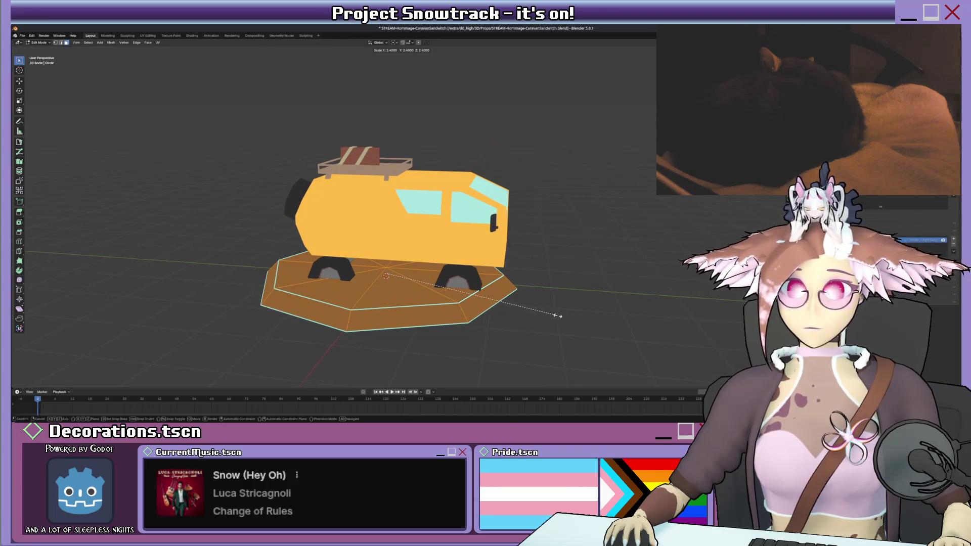
pyautogui.click(462, 282)
# - Select edge loops of the base and set the pivot point to Median Point
pyautogui.moveTo(462, 282); pyautogui.dragTo(430, 297, button='middle')
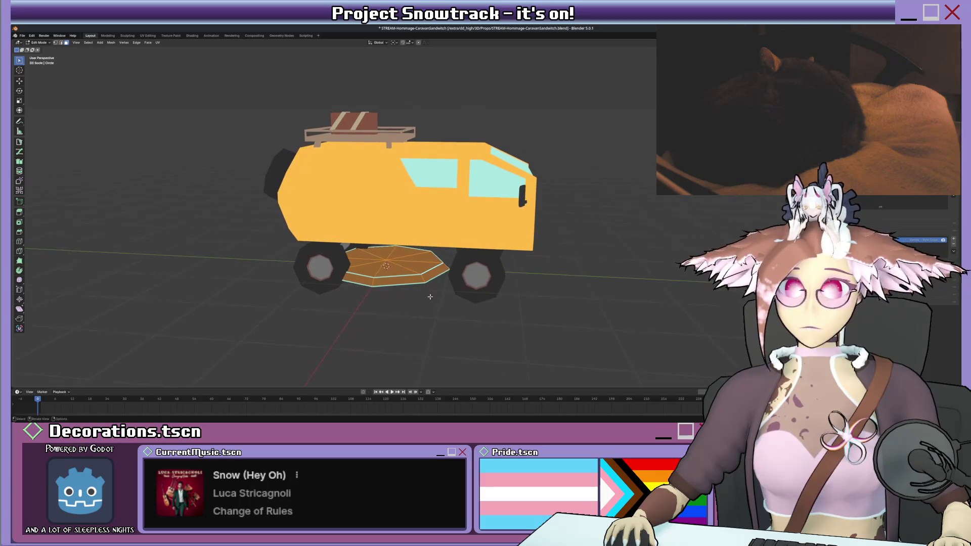
pyautogui.keyDown('alt'); pyautogui.click(434, 270); pyautogui.keyUp('alt')
pyautogui.keyDown('alt'); pyautogui.click(436, 278); pyautogui.keyUp('alt')
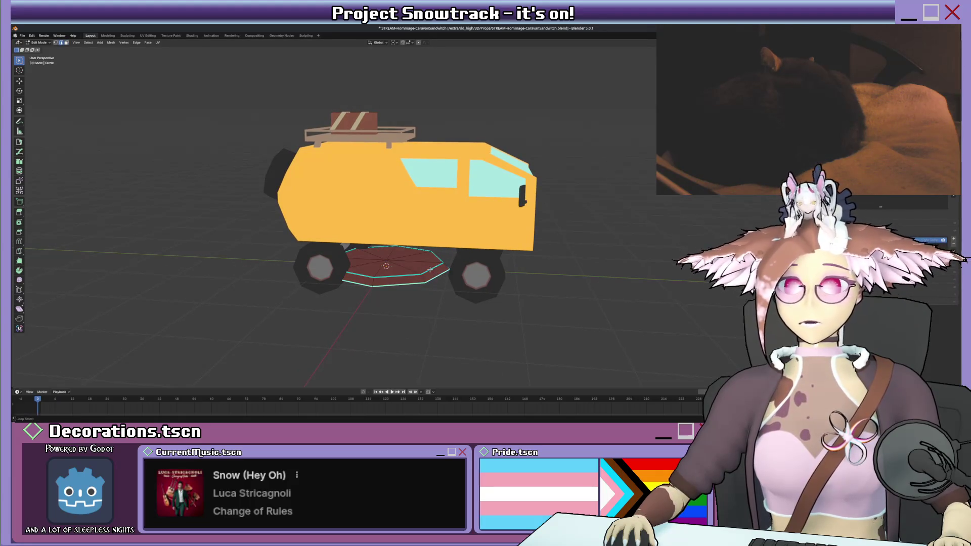
pyautogui.press('s')
pyautogui.press('Escape')
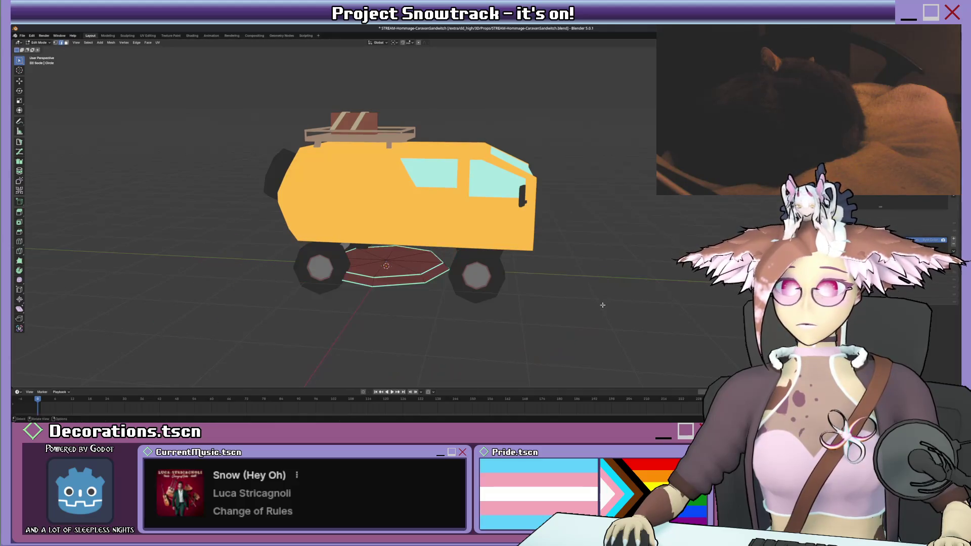
pyautogui.click(382, 43)
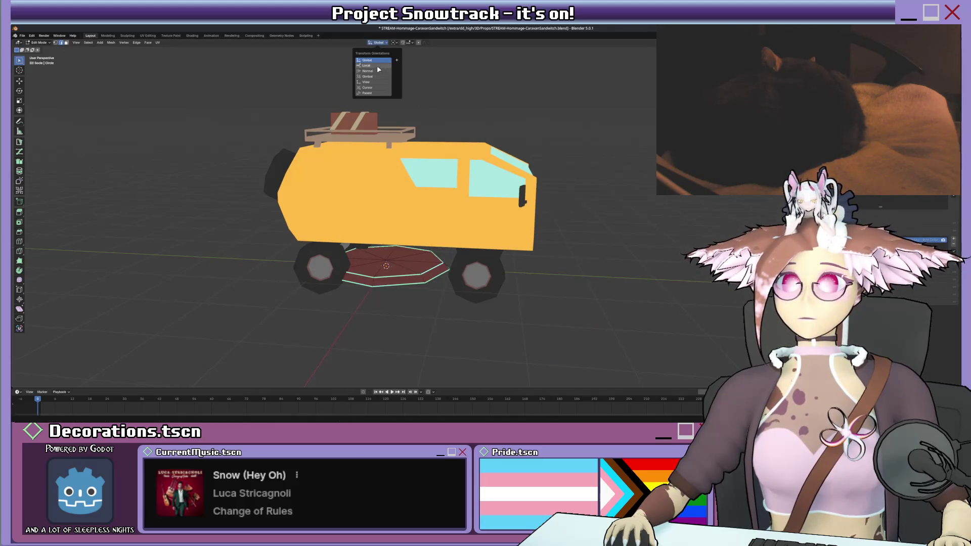
pyautogui.click(395, 44)
pyautogui.click(419, 74)
pyautogui.press('s')
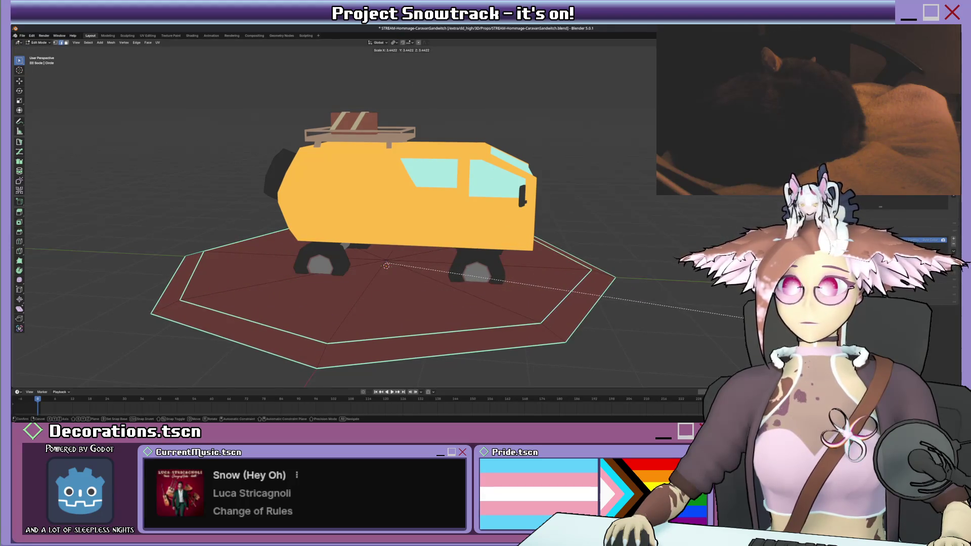
pyautogui.press('Escape')
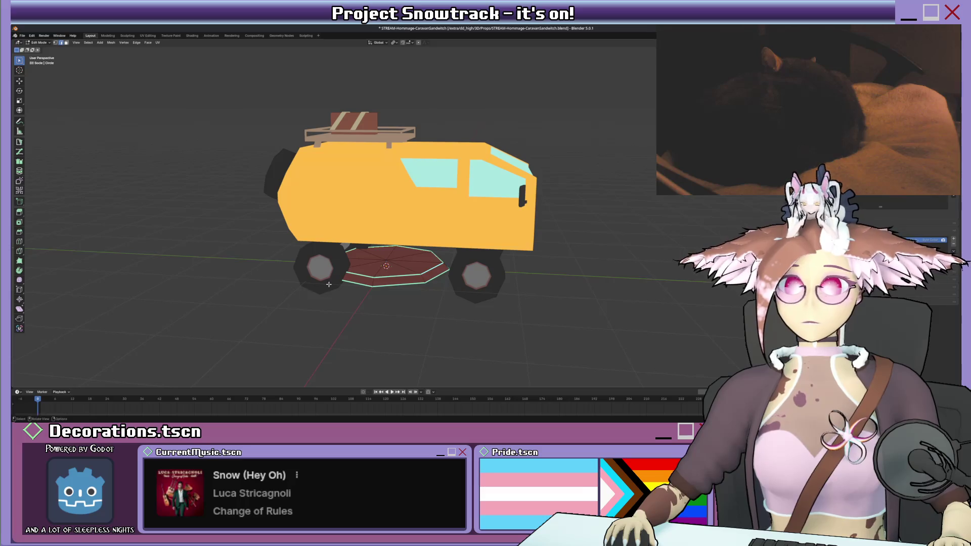
# - Scale two selected base edge loops outward beyond the wheels and leave Edit Mode
pyautogui.moveTo(329, 284); pyautogui.dragTo(400, 292, button='middle')
pyautogui.scroll(3, 348, 287)
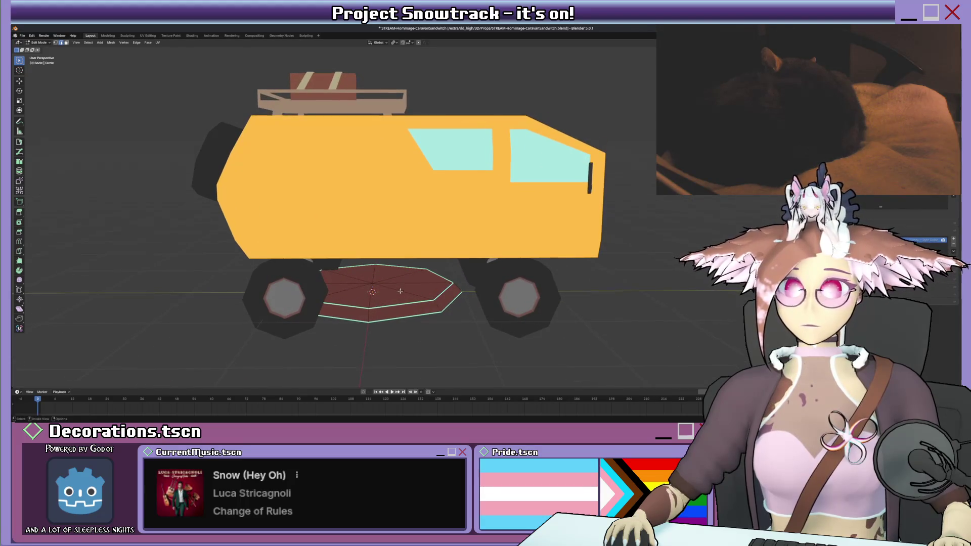
pyautogui.keyDown('alt'); pyautogui.click(437, 305); pyautogui.keyUp('alt')
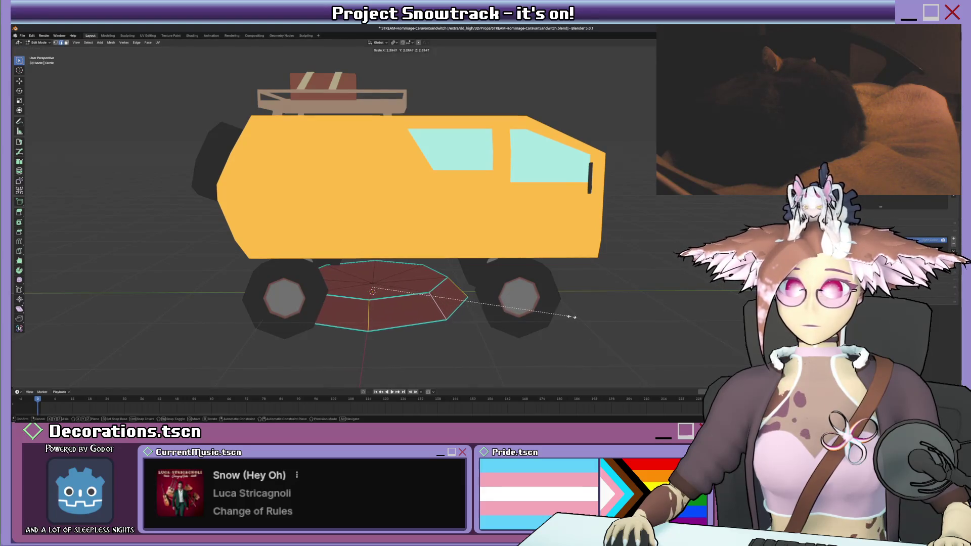
pyautogui.keyDown('alt'); pyautogui.keyDown('shift'); pyautogui.click(425, 313); pyautogui.keyUp('shift'); pyautogui.keyUp('alt')
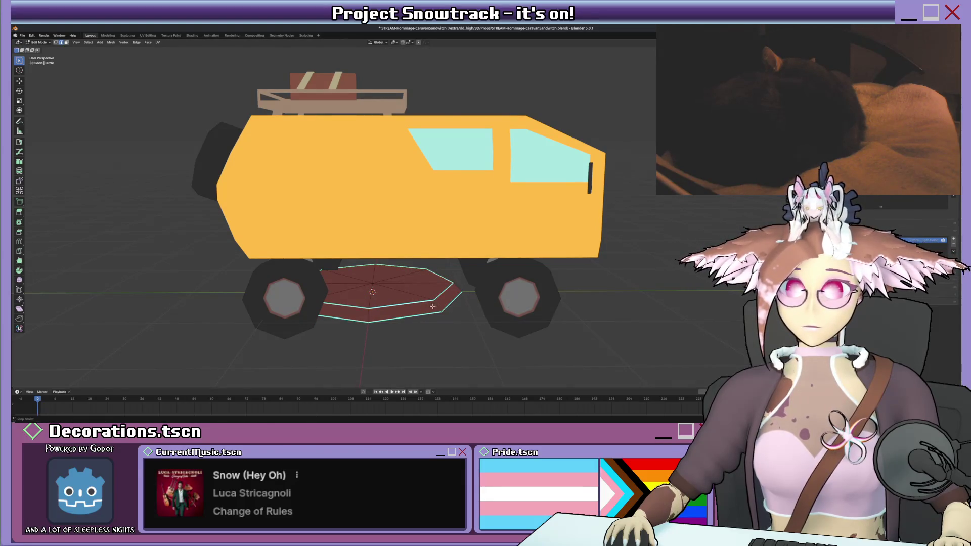
pyautogui.scroll(-3, 458, 310)
pyautogui.press('s')
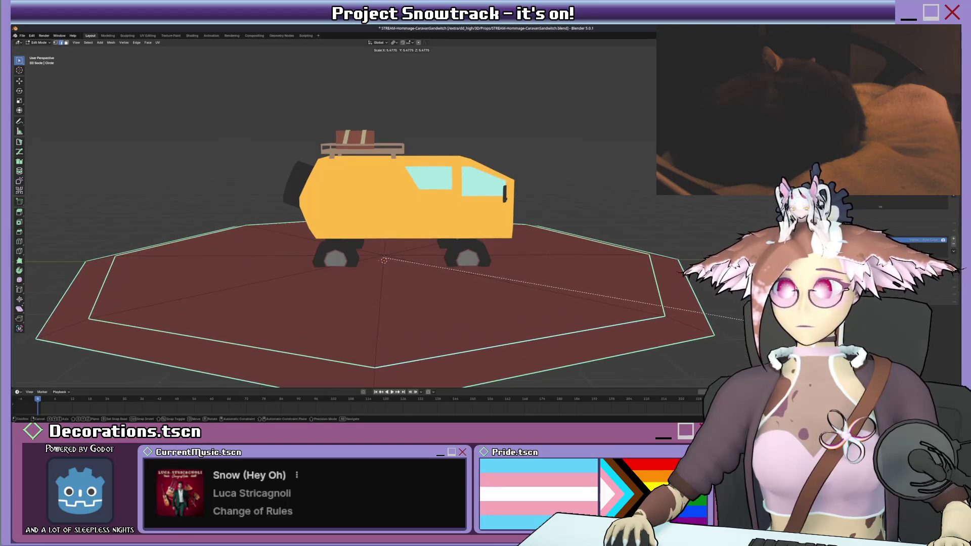
pyautogui.click(440, 275)
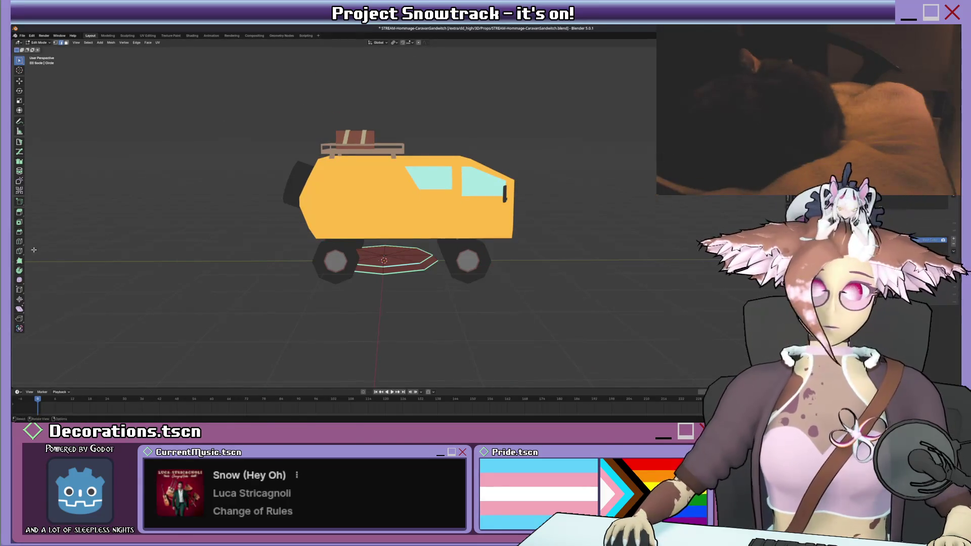
pyautogui.press('Tab')
pyautogui.scroll(-2, 424, 278)
# - In Right view, slide the whole van mesh slightly along its Y length
pyautogui.press('s')
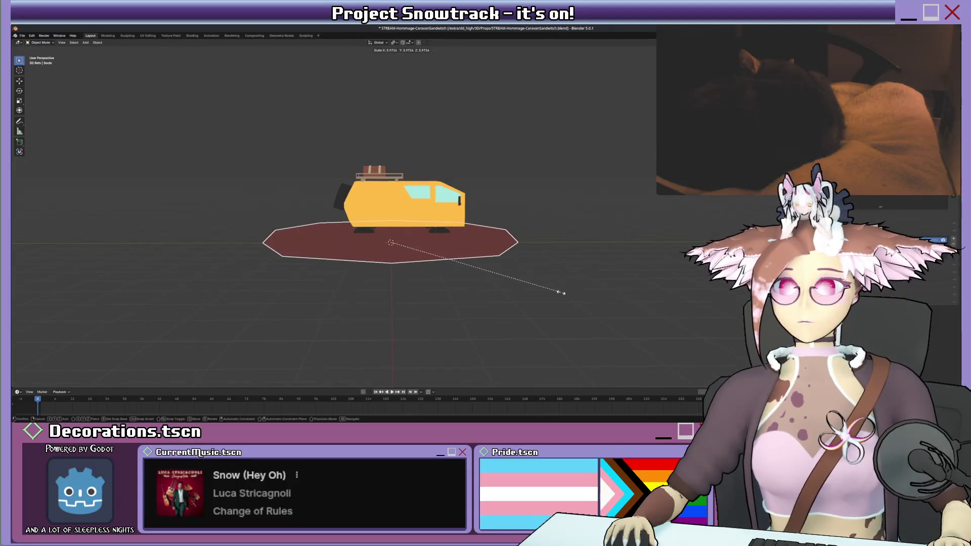
pyautogui.press('Escape')
pyautogui.click(446, 231)
pyautogui.press('KP_3')
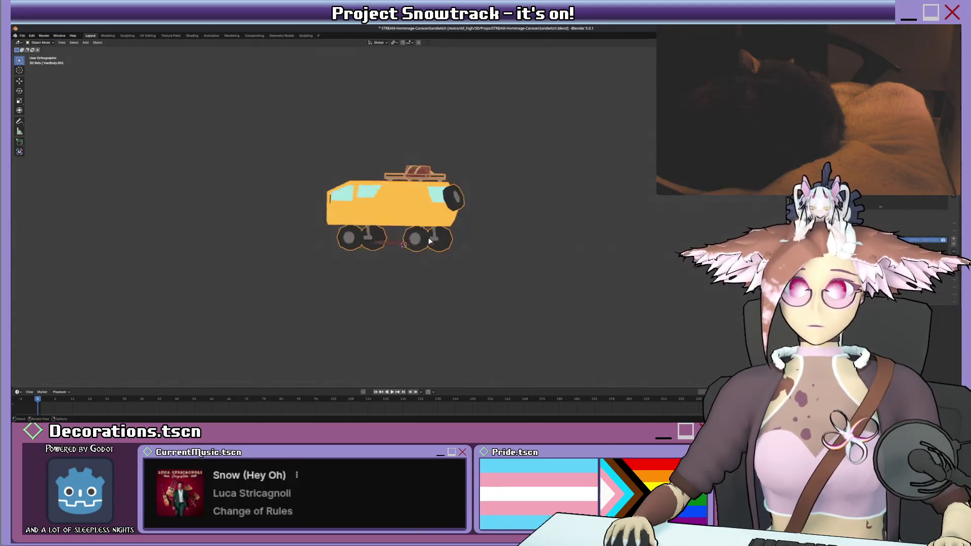
pyautogui.scroll(3, 431, 240)
pyautogui.press('Tab')
pyautogui.press('g')
pyautogui.press('y')
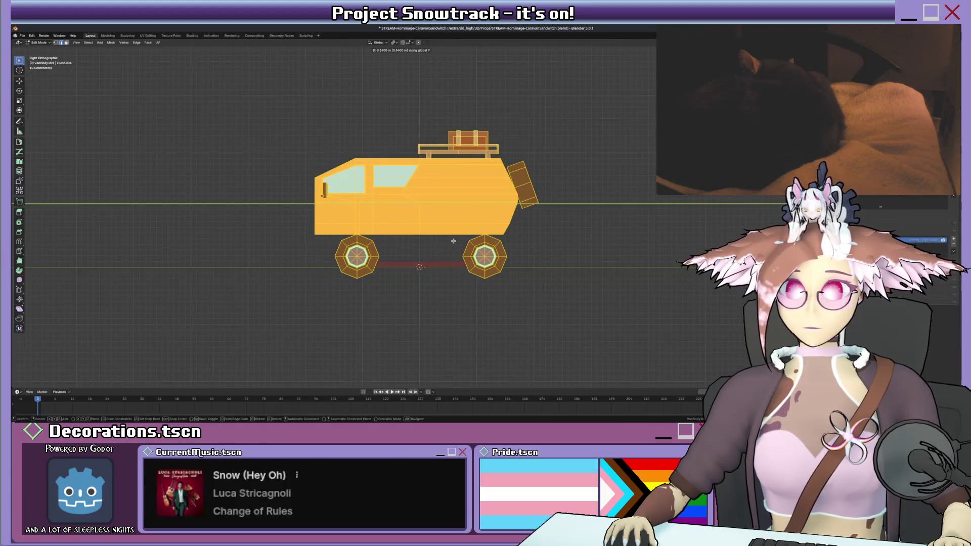
pyautogui.click(451, 241)
pyautogui.press('Tab')
# - Stretch the Socle base into a wide flat slab, then begin moving the van mesh vertically
pyautogui.click(421, 265)
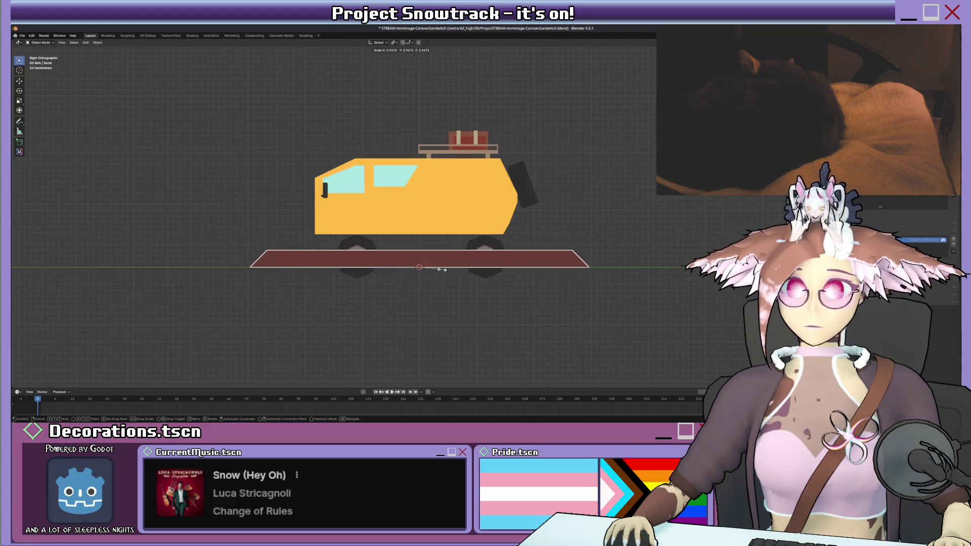
pyautogui.click(438, 266)
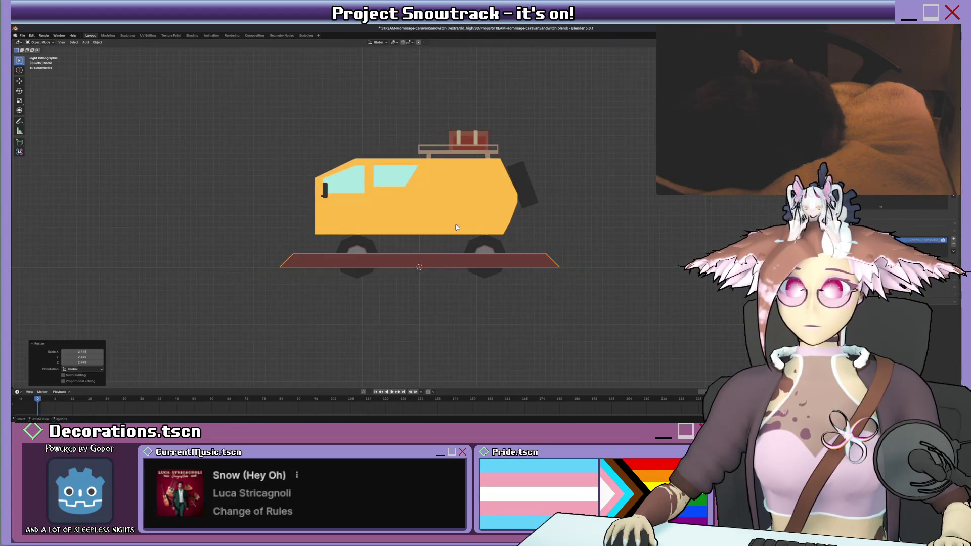
pyautogui.click(463, 199)
pyautogui.press('Tab')
pyautogui.press('g')
pyautogui.press('z')
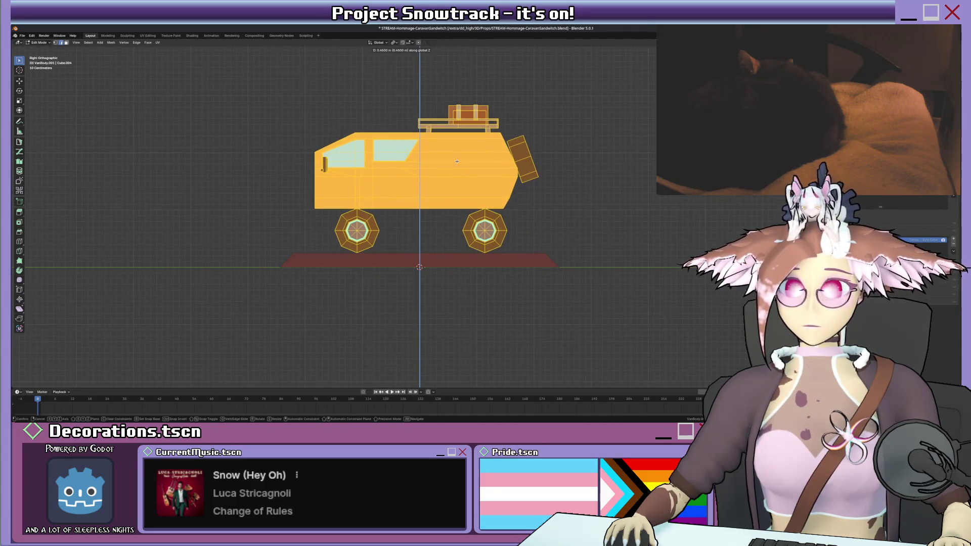
# - Set the van onto the base, then select the wheels and rotate them around their axles
pyautogui.click(461, 209)
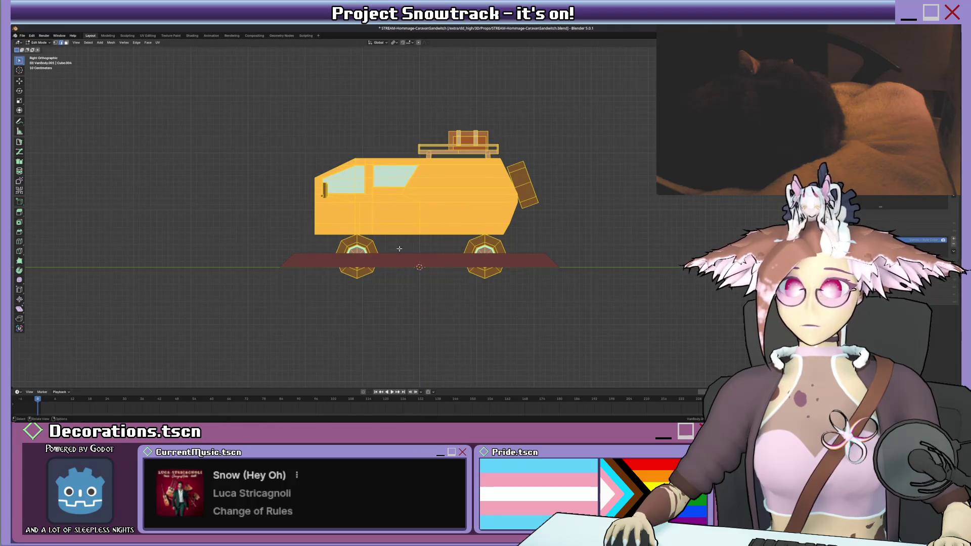
pyautogui.scroll(3, 399, 248)
pyautogui.hotkey('alt', 'a')
pyautogui.press('l')
pyautogui.moveTo(340, 268)
pyautogui.mouseDown(button='middle')
pyautogui.moveTo(531, 284)
pyautogui.moveTo(515, 268)
pyautogui.mouseUp(button='middle')
pyautogui.hotkey('shift', 'l')
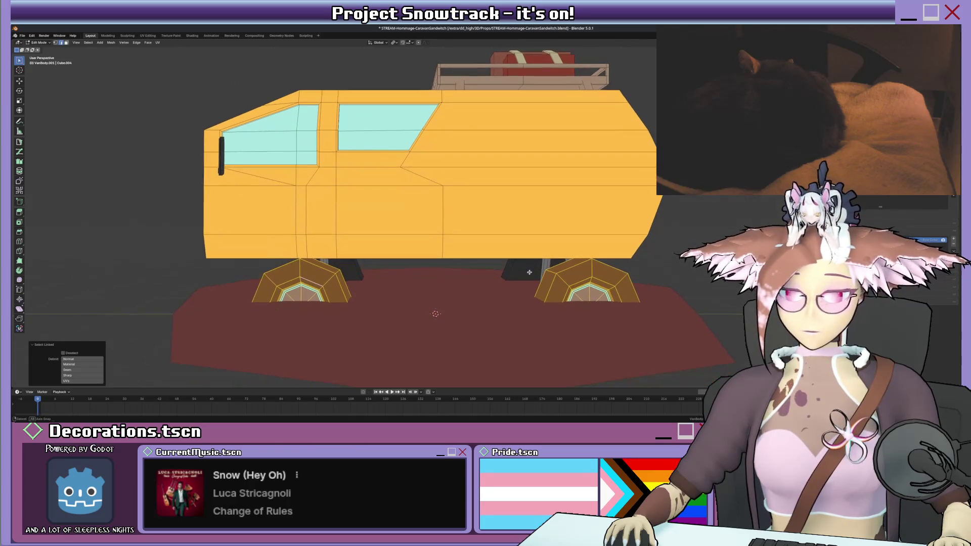
pyautogui.press('l')
pyautogui.hotkey('alt', 'z')
pyautogui.press('r')
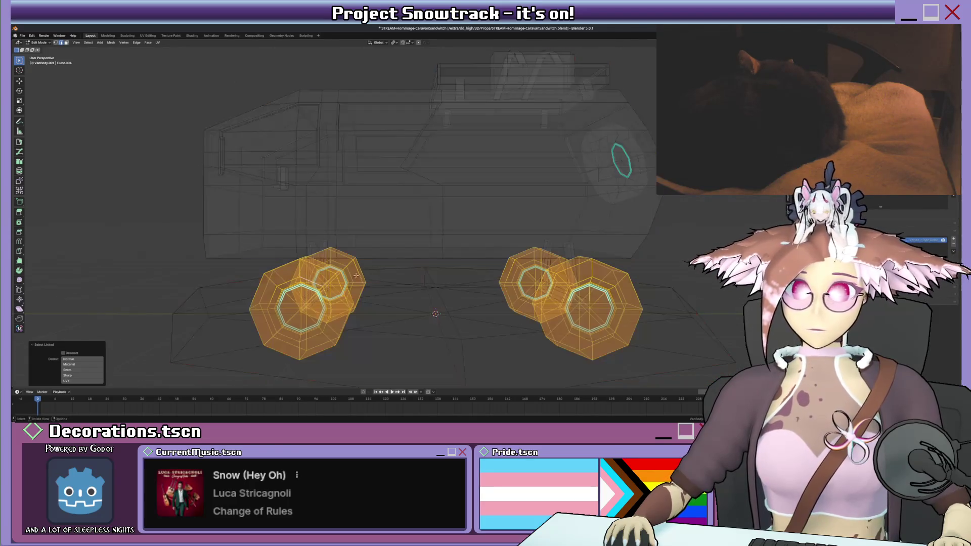
pyautogui.press('KP_3')
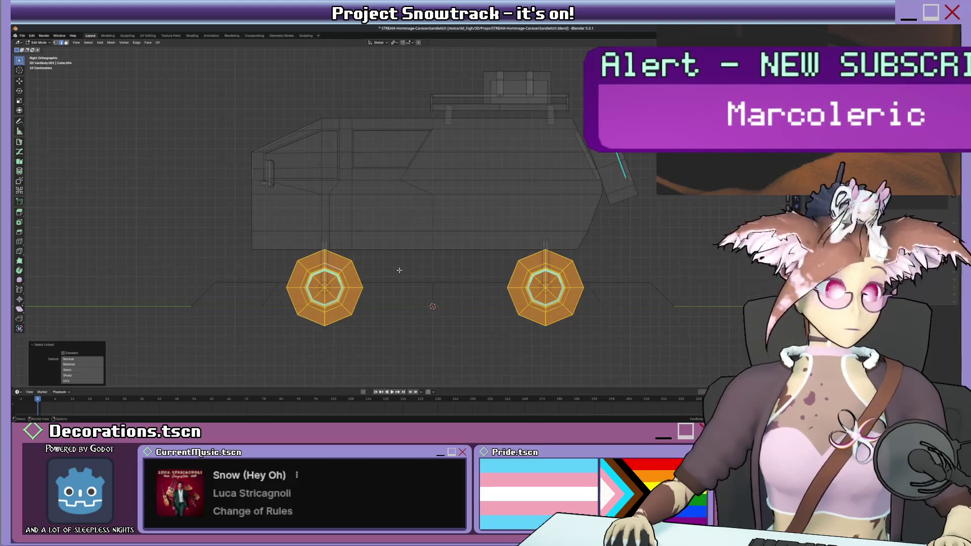
pyautogui.press('r')
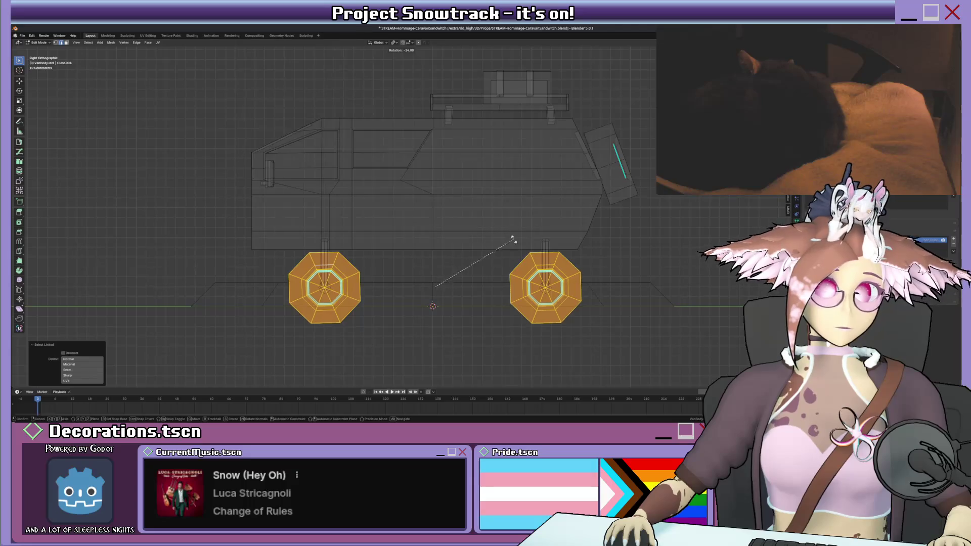
pyautogui.click(540, 292)
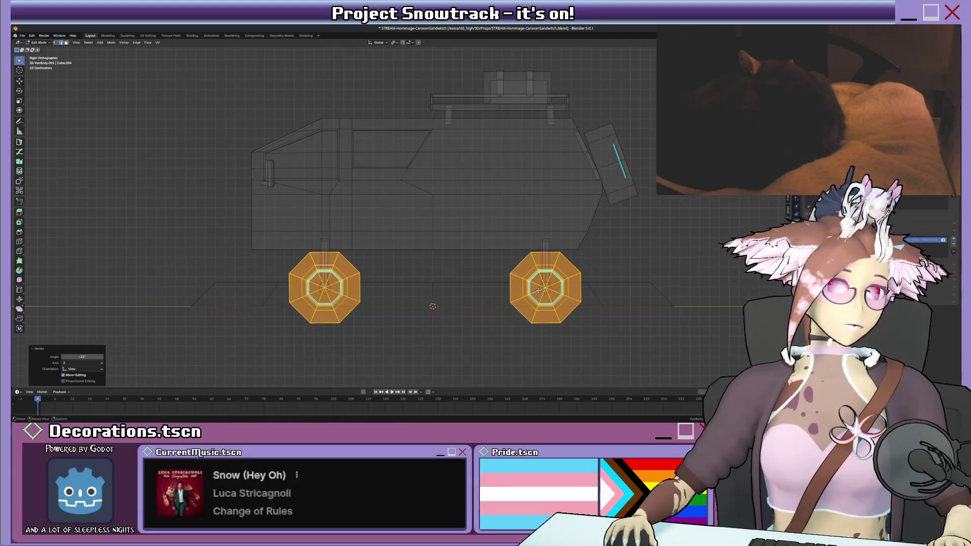
# - Raise the whole van mesh 0.42 m along Z
pyautogui.press('Tab')
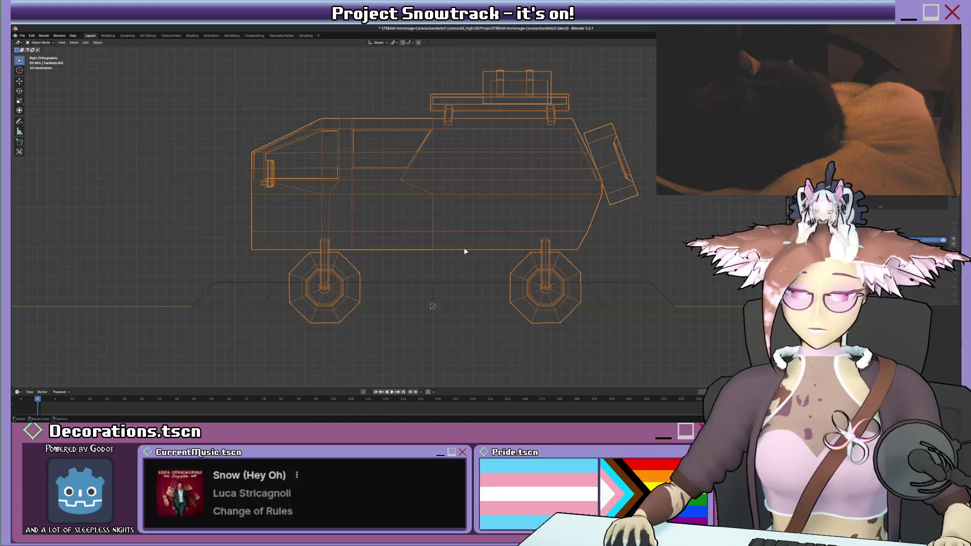
pyautogui.press('Tab')
pyautogui.press('a')
pyautogui.press('g')
pyautogui.press('z')
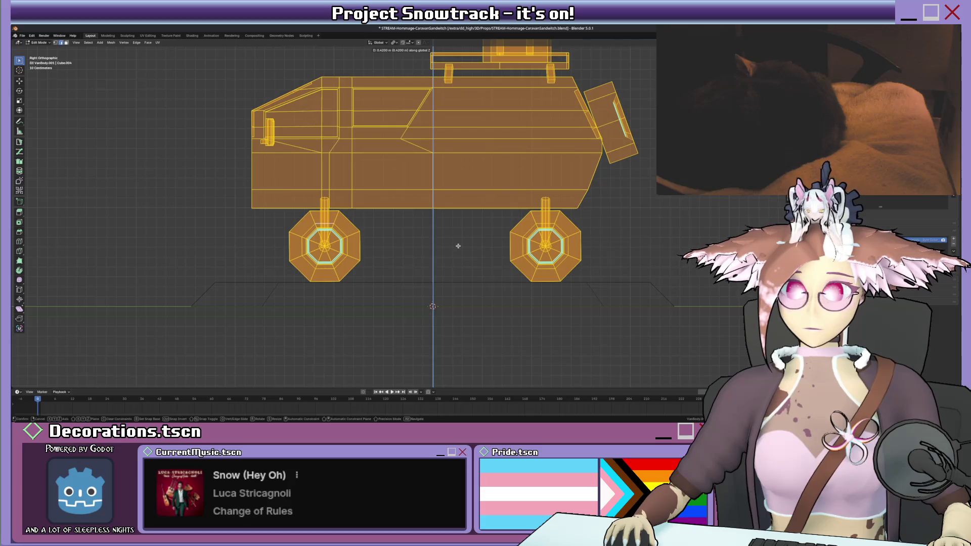
pyautogui.click(458, 243)
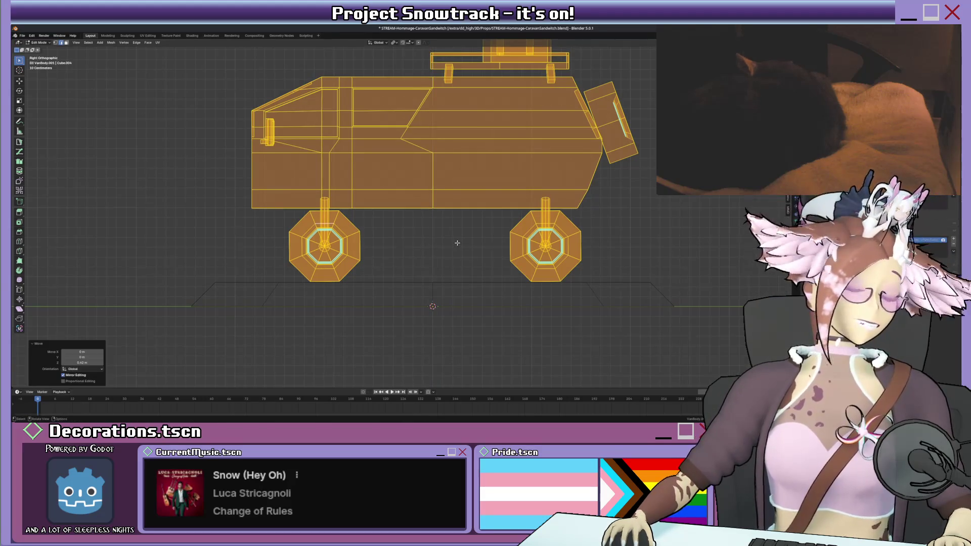
# - Select the red base disc, switch to wireframe shading and enter its Edit Mode
pyautogui.moveTo(458, 243); pyautogui.dragTo(498, 191, button='middle')
pyautogui.press('Tab')
pyautogui.click(511, 284)
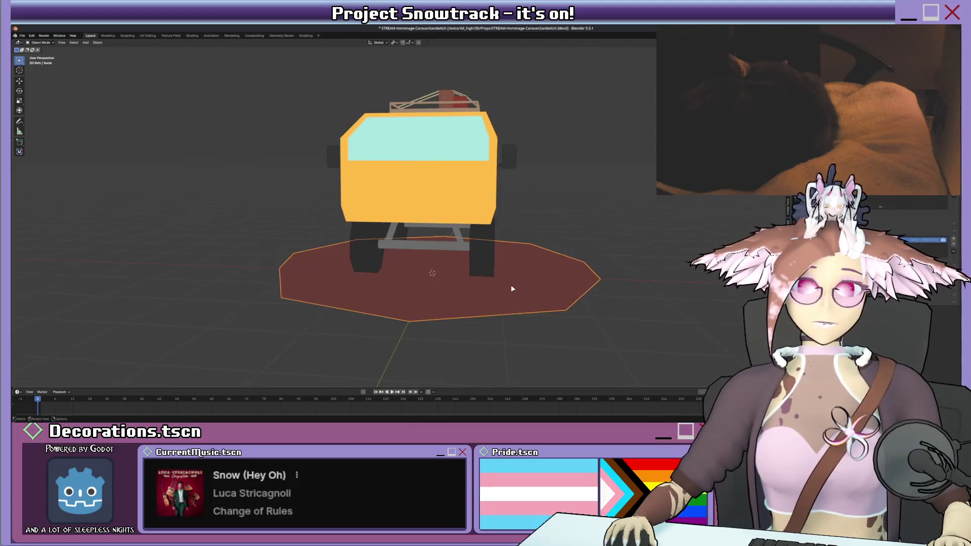
pyautogui.hotkey('shift', 'z')
pyautogui.moveTo(509, 292); pyautogui.dragTo(520, 297, button='middle')
pyautogui.press('Tab')
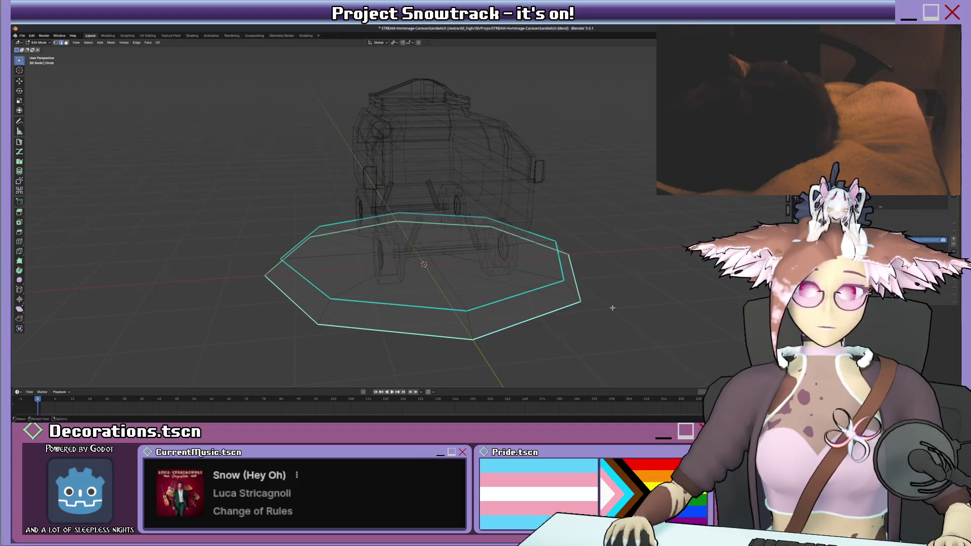
# - Scale the base disc's outer ring down to 0.94
pyautogui.press('s')
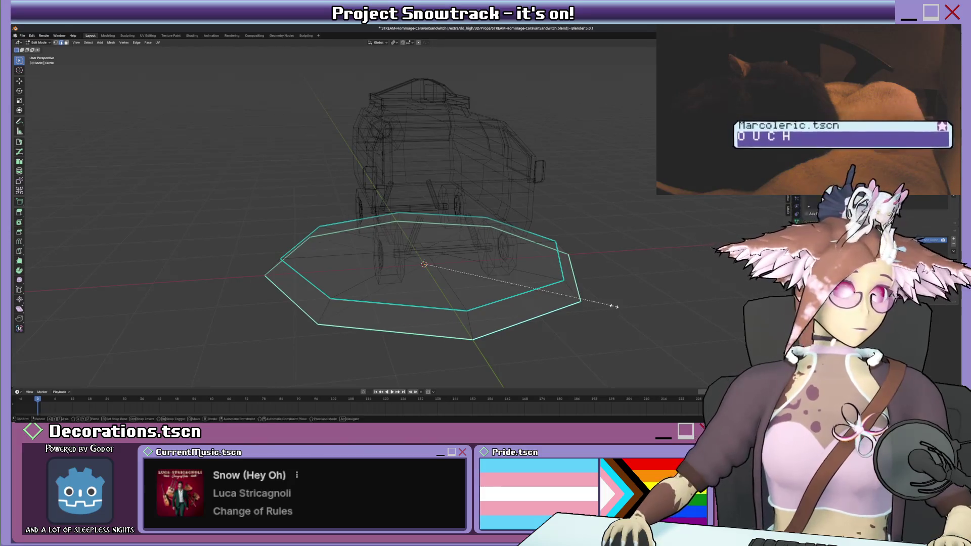
pyautogui.click(574, 290)
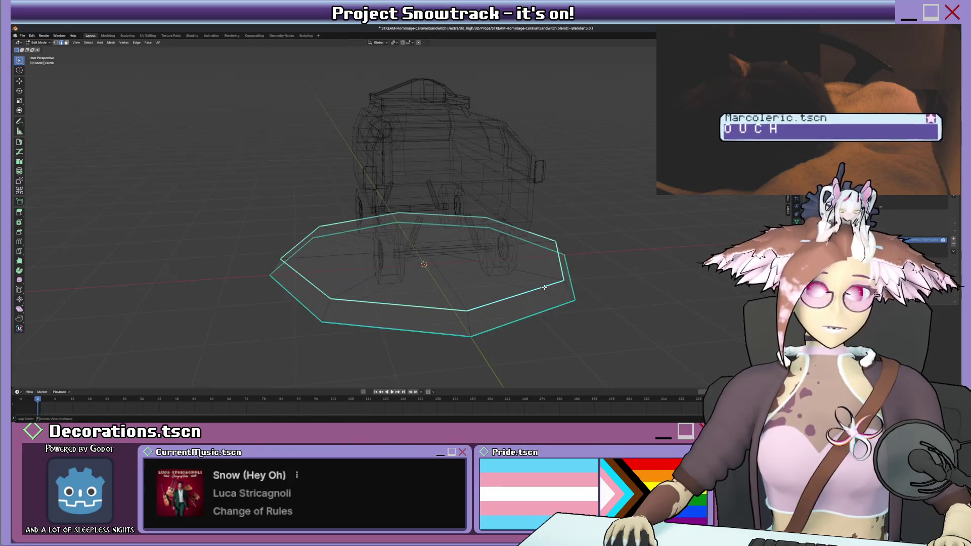
pyautogui.moveTo(574, 290); pyautogui.dragTo(568, 283, button='middle')
pyautogui.press('KP_1')
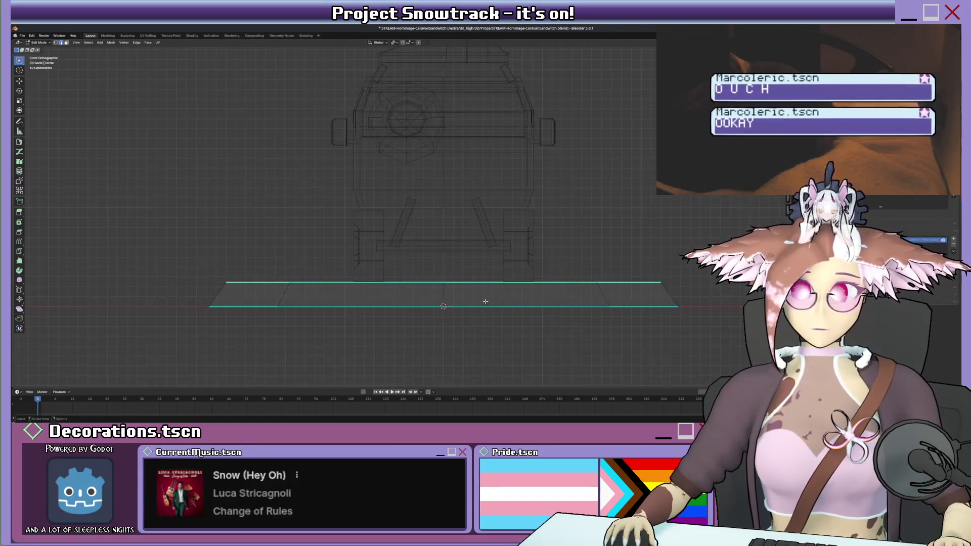
# - Select the disc's top face and lower it 0.14 m along Z
pyautogui.press('g')
pyautogui.press('z')
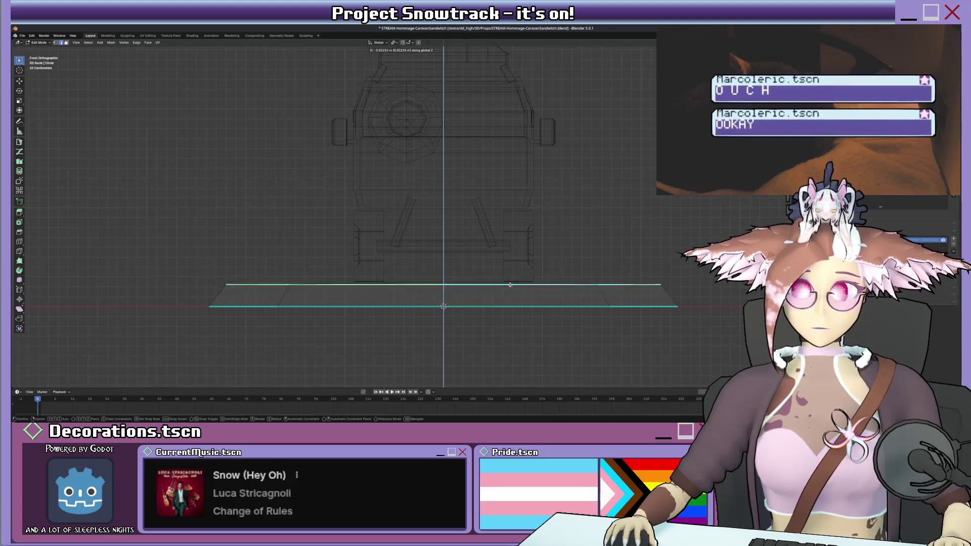
pyautogui.press('Escape')
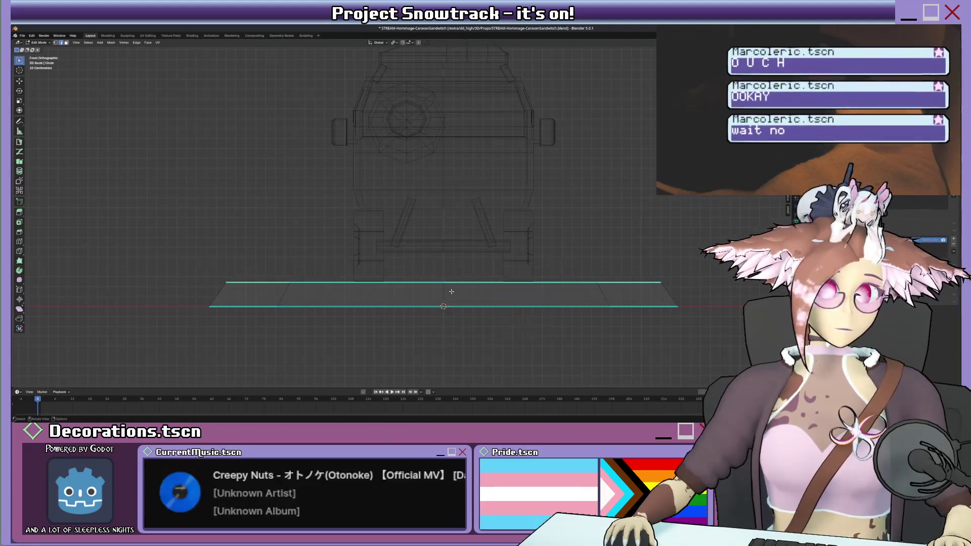
pyautogui.moveTo(433, 280); pyautogui.dragTo(439, 279, button='middle')
pyautogui.press('f')
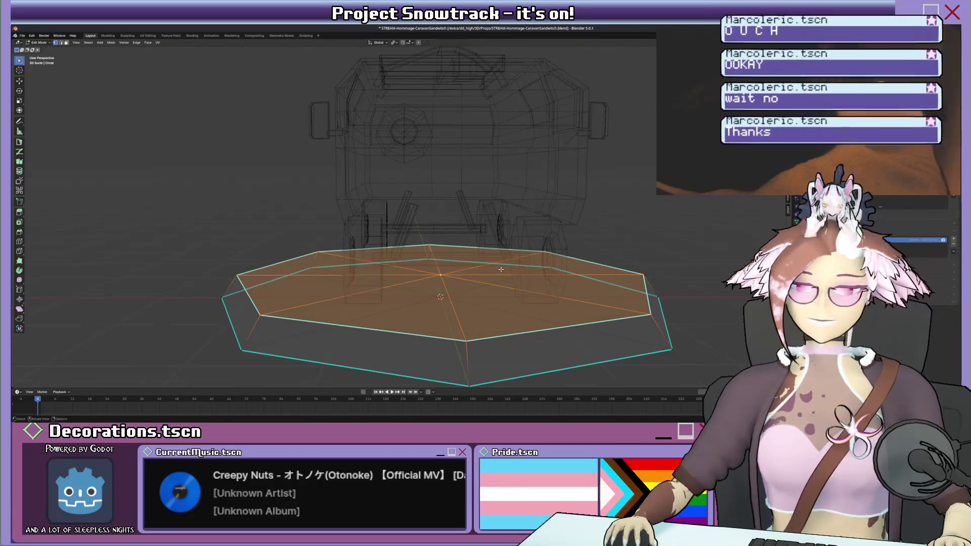
pyautogui.press('KP_1')
pyautogui.hotkey('shift', 'v')
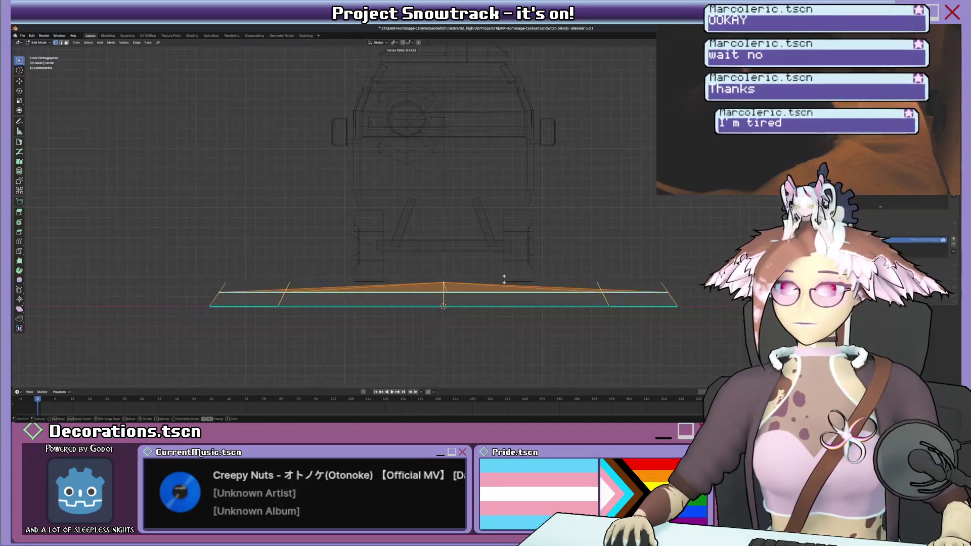
pyautogui.press('Escape')
pyautogui.press('g')
pyautogui.press('z')
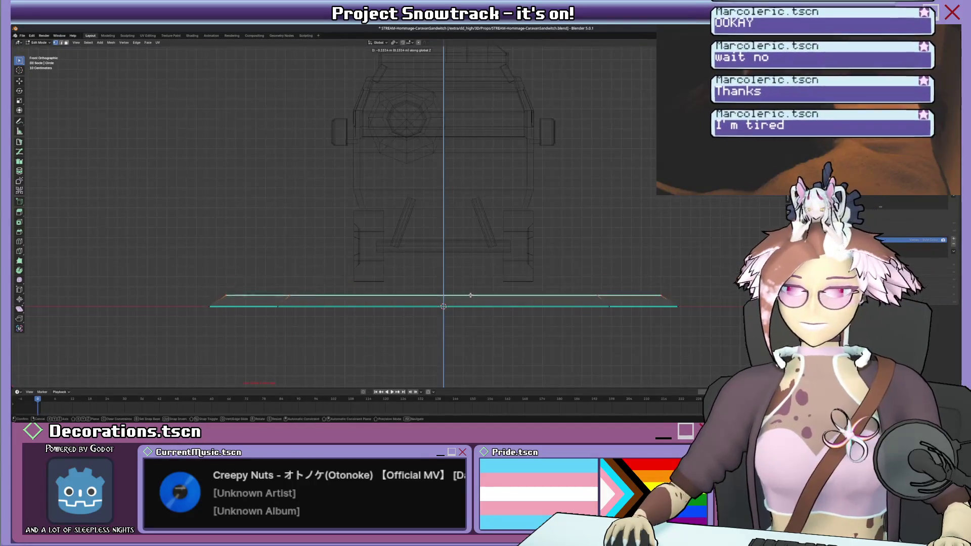
pyautogui.click(470, 296)
# - Enlarge the top face to 1.03 and exit Edit Mode
pyautogui.press('s')
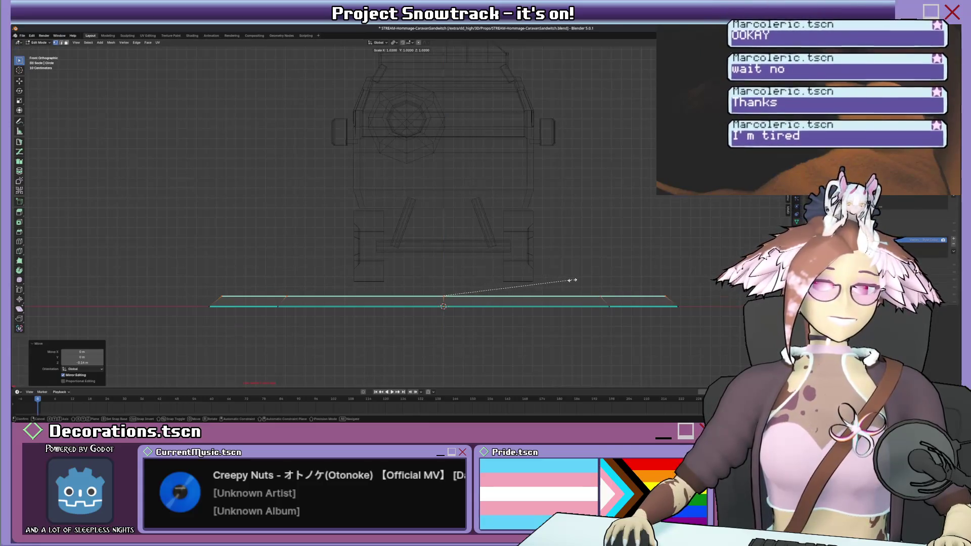
pyautogui.click(574, 279)
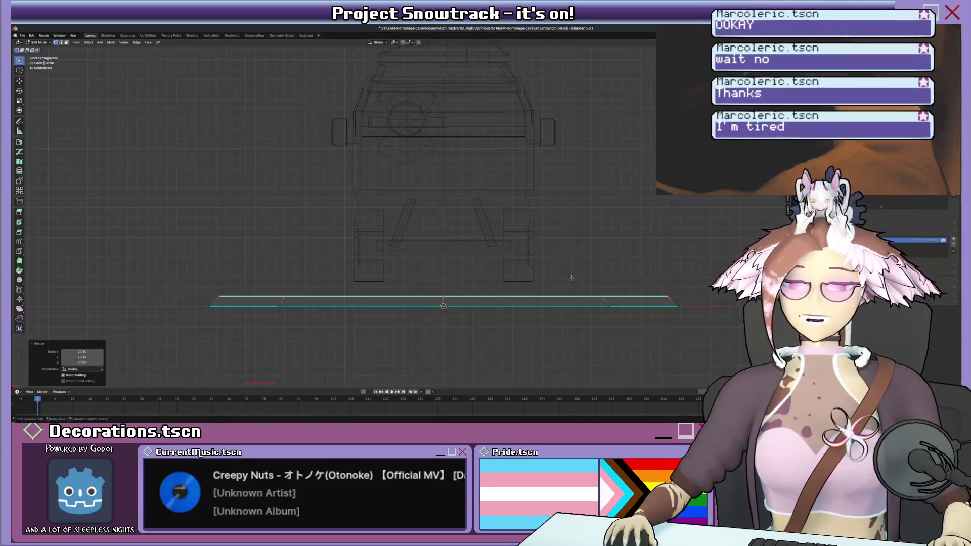
pyautogui.moveTo(570, 277)
pyautogui.mouseDown(button='middle')
pyautogui.moveTo(478, 240)
pyautogui.moveTo(455, 197)
pyautogui.mouseUp(button='middle')
pyautogui.scroll(-2, 454, 194)
pyautogui.press('Tab')
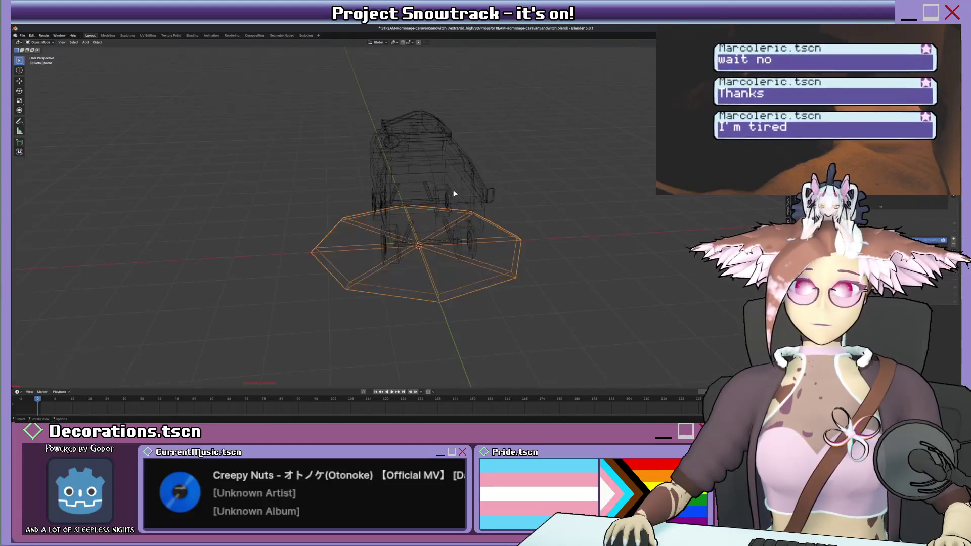
# - Lower the van mesh 0.15 m along Z with gz-0.15
pyautogui.click(454, 192)
pyautogui.press('Tab')
pyautogui.press('KP_1')
pyautogui.press('KP_3')
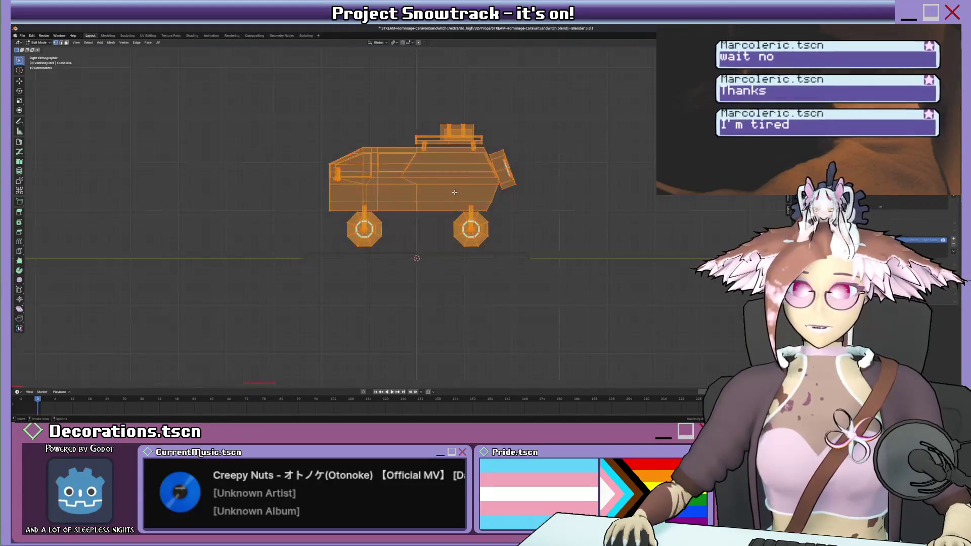
pyautogui.scroll(5, 454, 195)
pyautogui.write('gz-0.15')
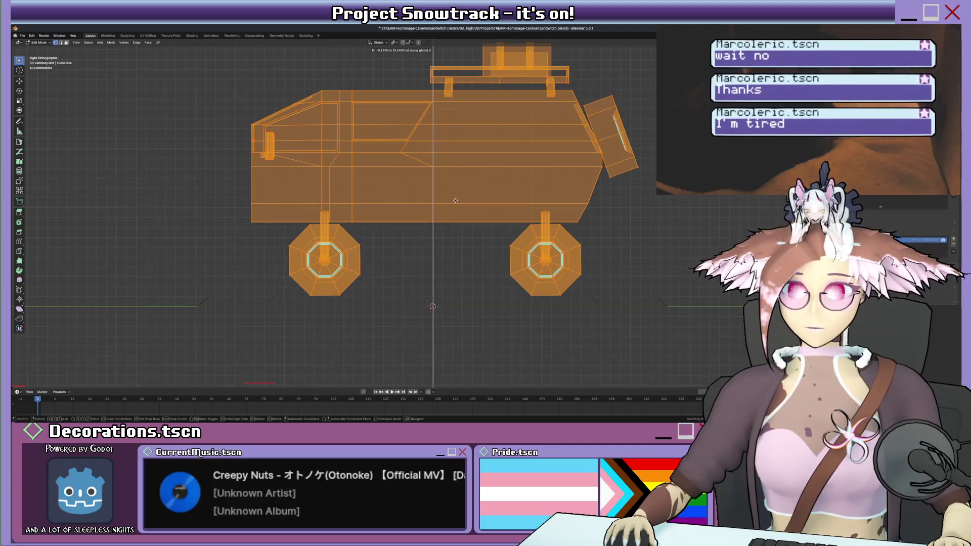
pyautogui.press('Return')
pyautogui.press('Tab')
# - Switch the viewport to plain solid shading
pyautogui.moveTo(454, 207)
pyautogui.mouseDown(button='middle')
pyautogui.moveTo(472, 233)
pyautogui.moveTo(511, 216)
pyautogui.moveTo(480, 213)
pyautogui.moveTo(469, 261)
pyautogui.moveTo(578, 208)
pyautogui.mouseUp(button='middle')
pyautogui.scroll(-4, 463, 222)
pyautogui.scroll(5, 512, 216)
pyautogui.scroll(4, 484, 208)
pyautogui.scroll(-4, 478, 215)
pyautogui.press('z')
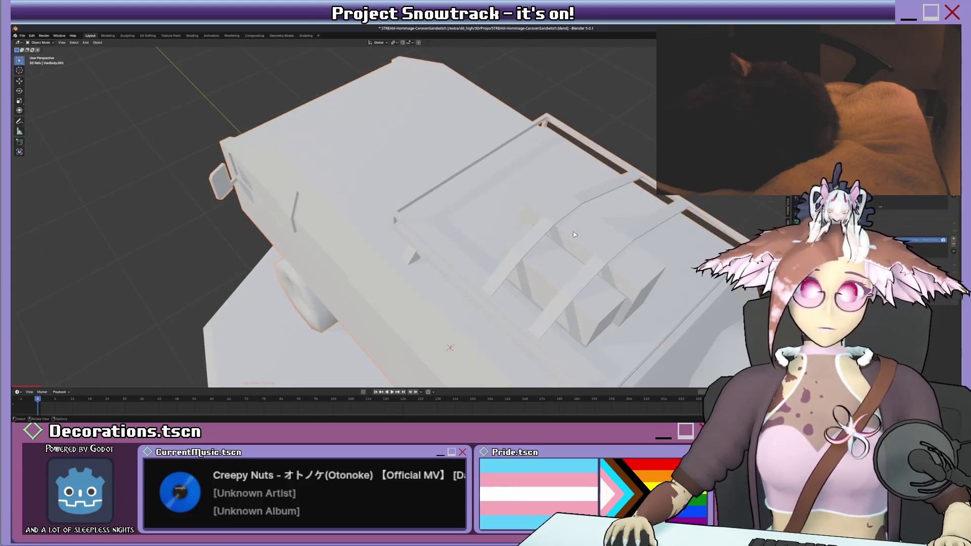
# - Select the curved roof strip of the van in Edit Mode to check it
pyautogui.press('Tab')
pyautogui.hotkey('alt', 'a')
pyautogui.press('l')
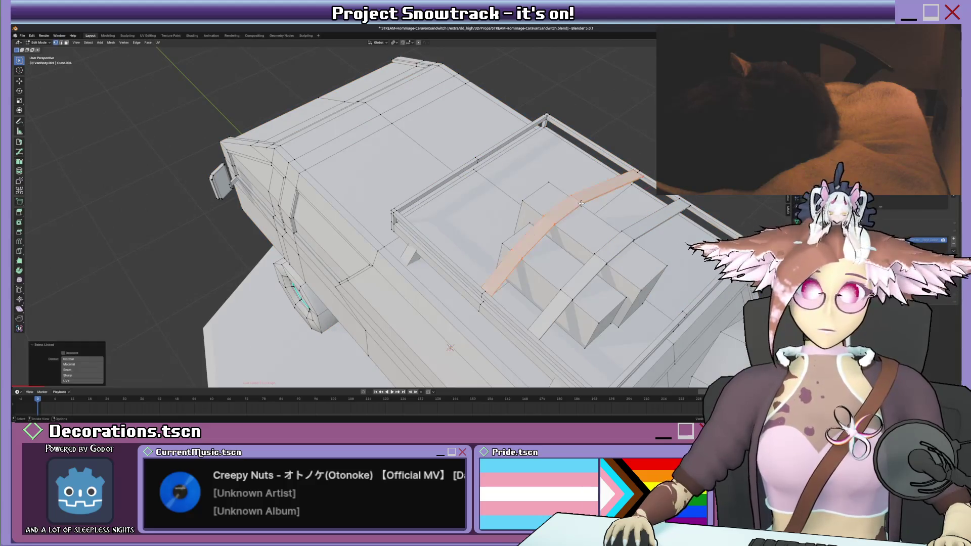
pyautogui.moveTo(581, 203)
pyautogui.mouseDown(button='middle')
pyautogui.moveTo(458, 265)
pyautogui.moveTo(346, 270)
pyautogui.moveTo(330, 219)
pyautogui.mouseUp(button='middle')
pyautogui.press('Tab')
pyautogui.scroll(2, 333, 243)
# - Check an edge loop around the van body, then save the file
pyautogui.press('Tab')
pyautogui.keyDown('alt'); pyautogui.click(326, 217); pyautogui.keyUp('alt')
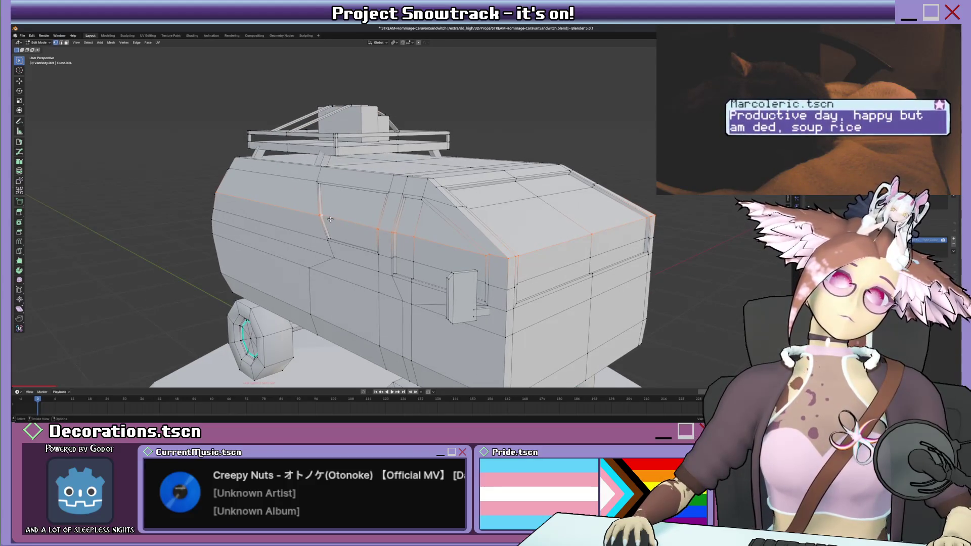
pyautogui.press('Tab')
pyautogui.scroll(-5, 349, 224)
pyautogui.moveTo(349, 224); pyautogui.dragTo(356, 230, button='middle')
pyautogui.hotkey('ctrl', 's')
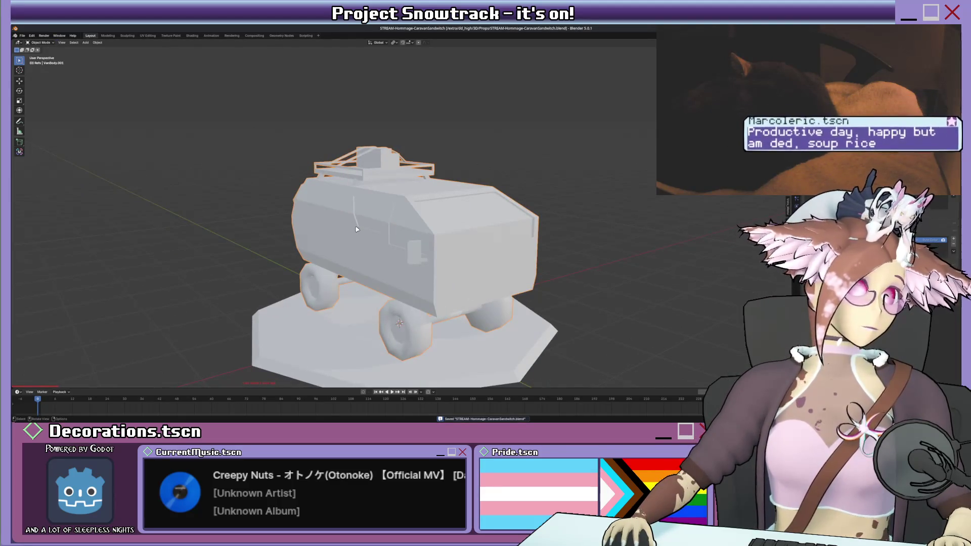
# - Orbit around the van from a near side-on angle and save the file again
pyautogui.scroll(-3, 357, 228)
pyautogui.moveTo(356, 228)
pyautogui.mouseDown(button='middle')
pyautogui.moveTo(362, 217)
pyautogui.moveTo(392, 265)
pyautogui.moveTo(383, 307)
pyautogui.moveTo(404, 257)
pyautogui.mouseUp(button='middle')
pyautogui.scroll(3, 362, 217)
pyautogui.scroll(-5, 392, 286)
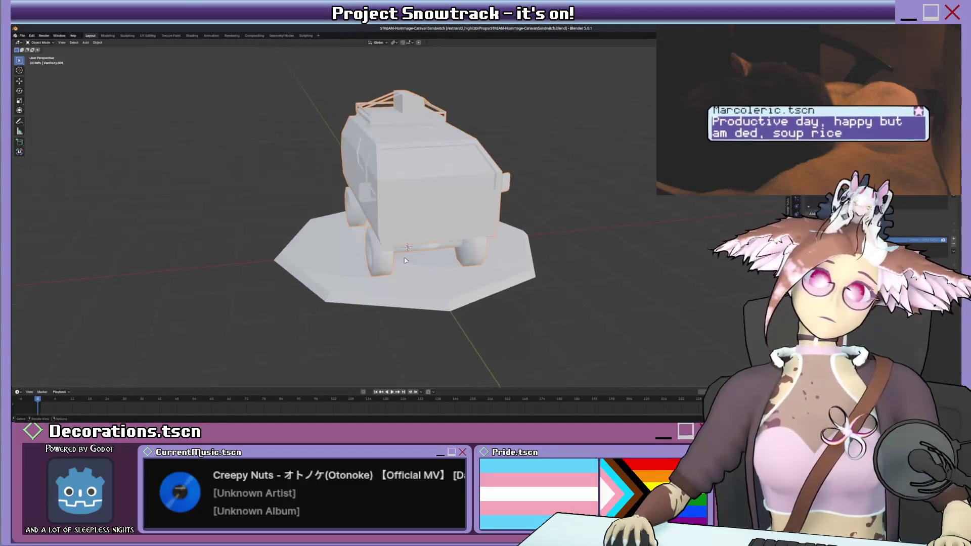
pyautogui.hotkey('ctrl', 's')
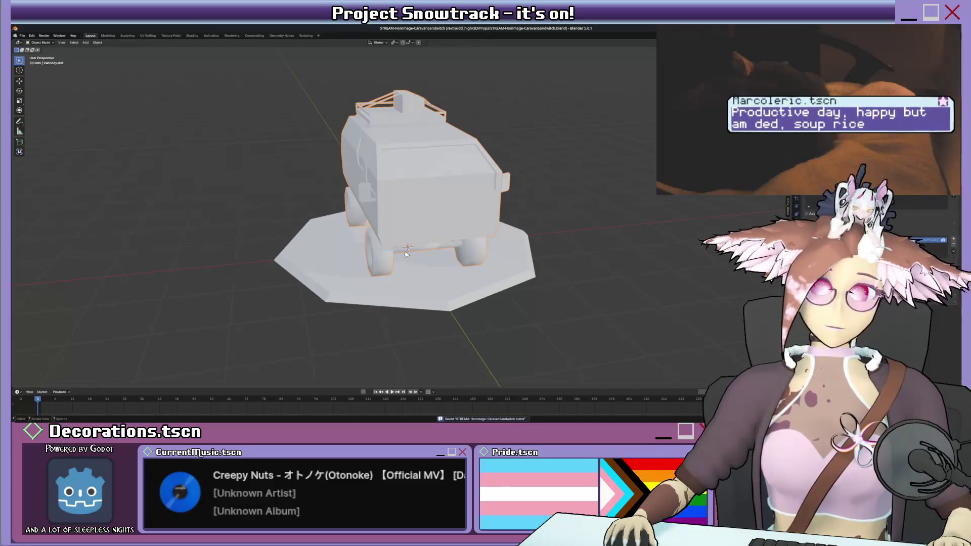
pyautogui.moveTo(422, 204); pyautogui.dragTo(440, 210, button='middle')
pyautogui.scroll(-3, 440, 211)
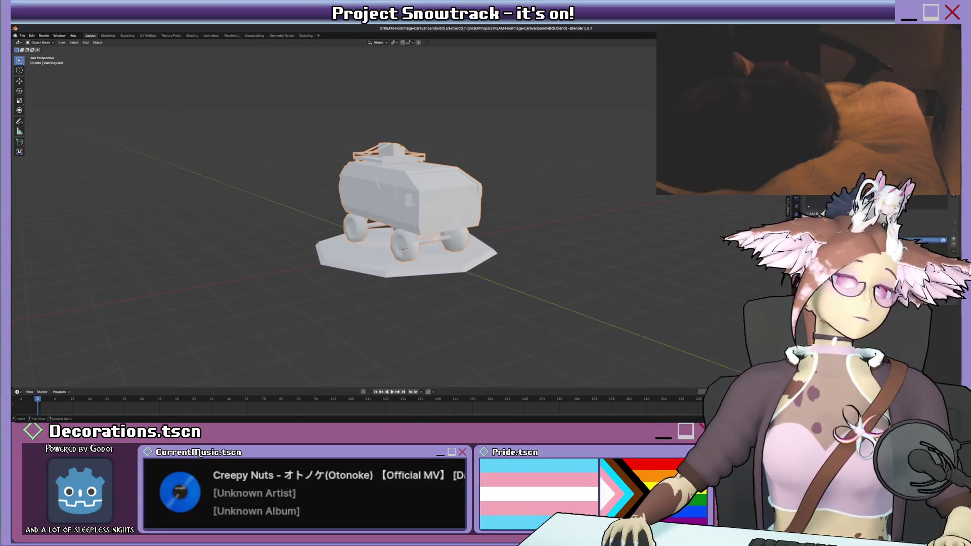
# - Rename the van object to VanMerged and save
pyautogui.click(829, 223)
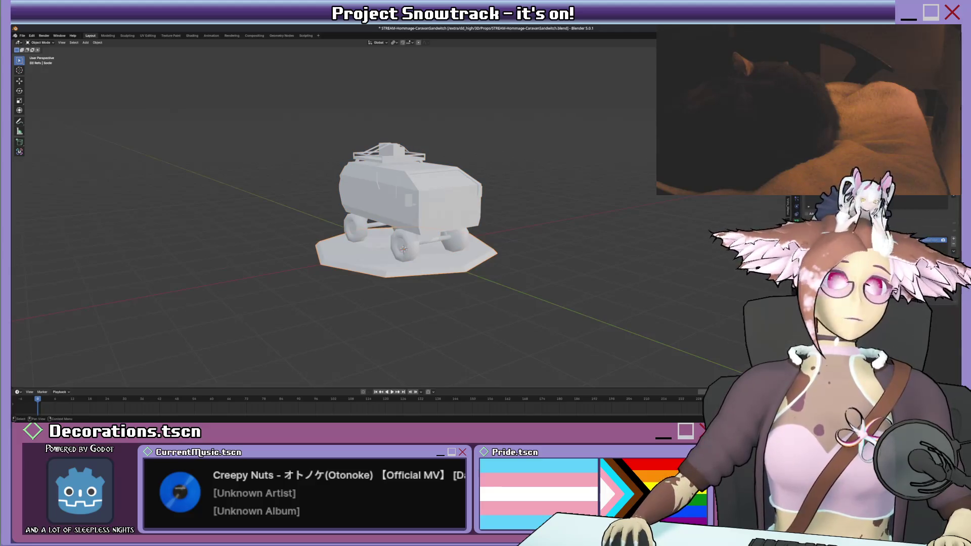
pyautogui.click(829, 217)
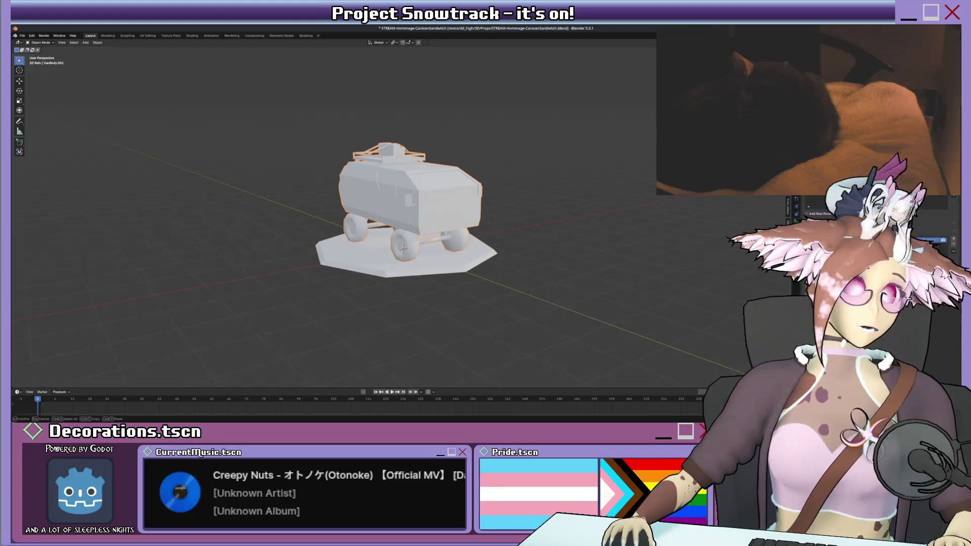
pyautogui.press('Return')
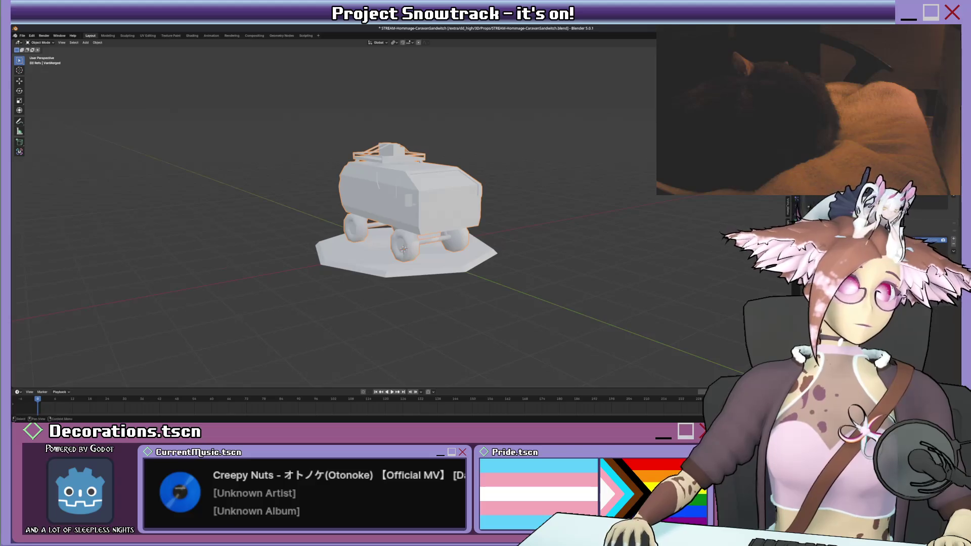
pyautogui.hotkey('ctrl', 's')
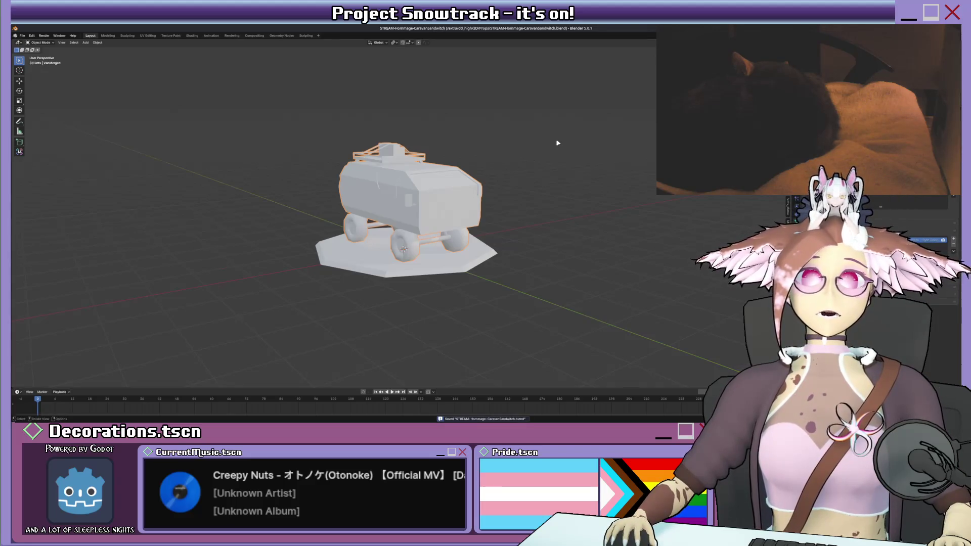
pyautogui.press('alt')
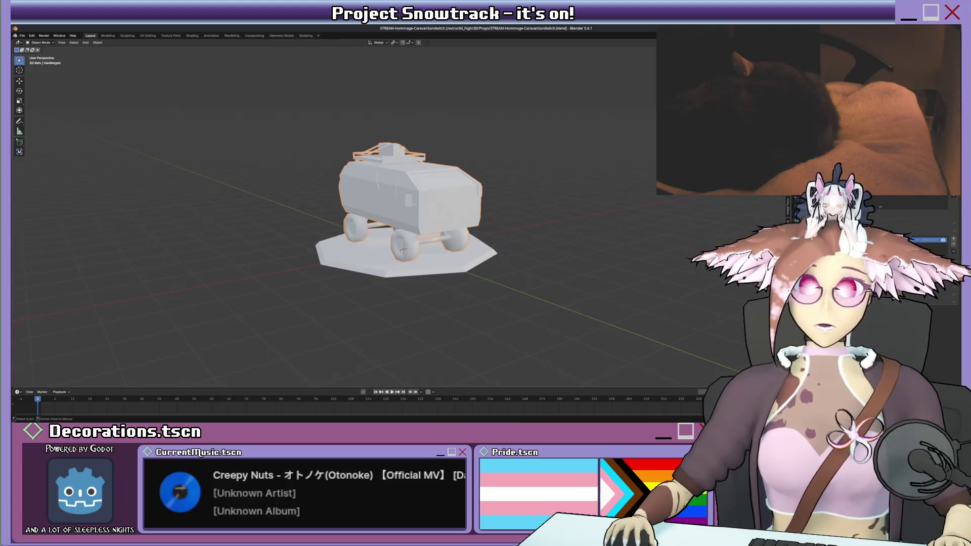
pyautogui.hotkey('alt', 'Tab')
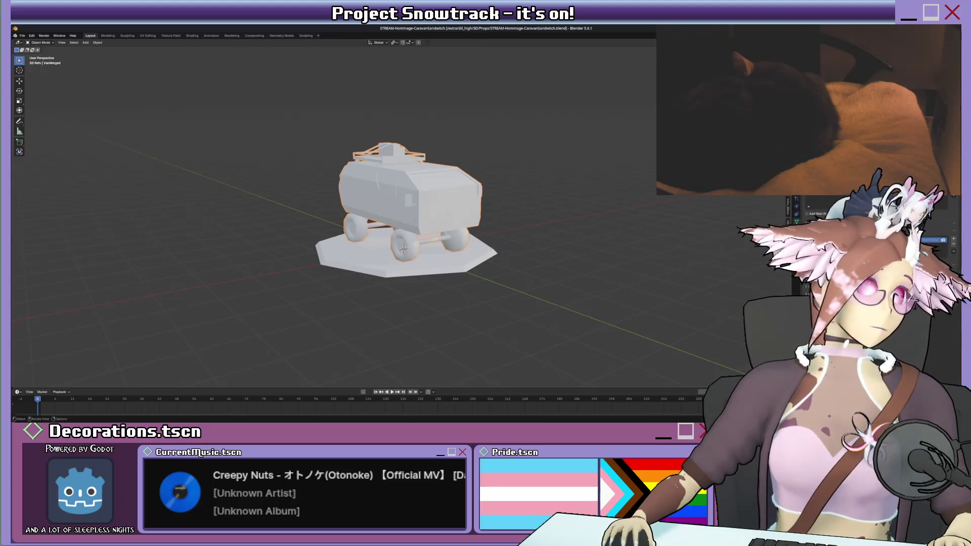
pyautogui.hotkey('alt', 'Tab')
# - Orbit to another side and make the octagonal Socle base the active object
pyautogui.moveTo(600, 93); pyautogui.dragTo(529, 163, button='middle')
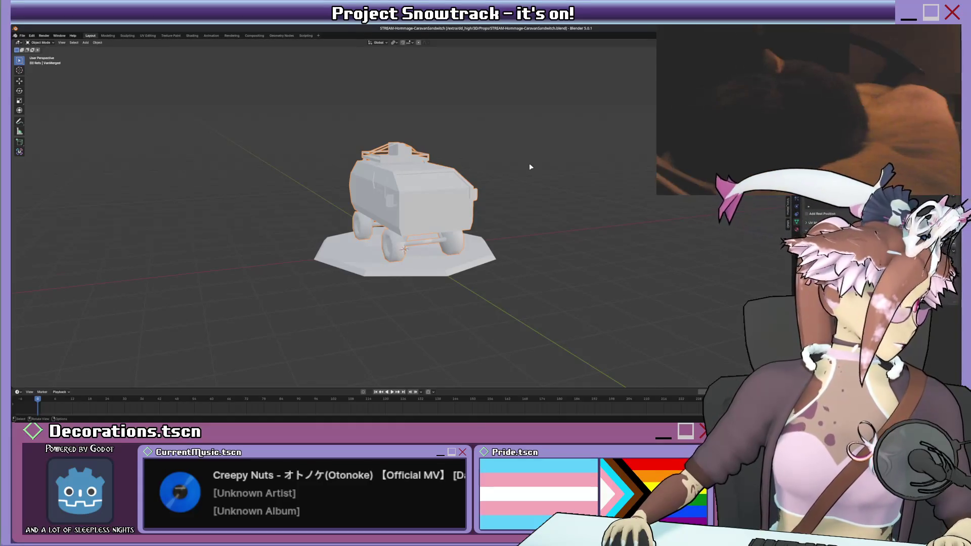
pyautogui.keyDown('shift'); pyautogui.click(470, 260); pyautogui.keyUp('shift')
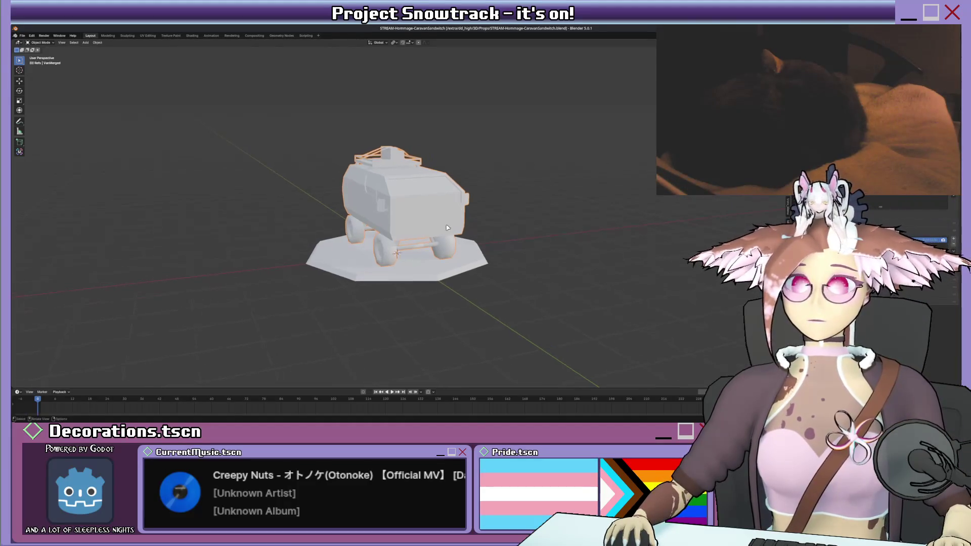
pyautogui.scroll(2, 572, 224)
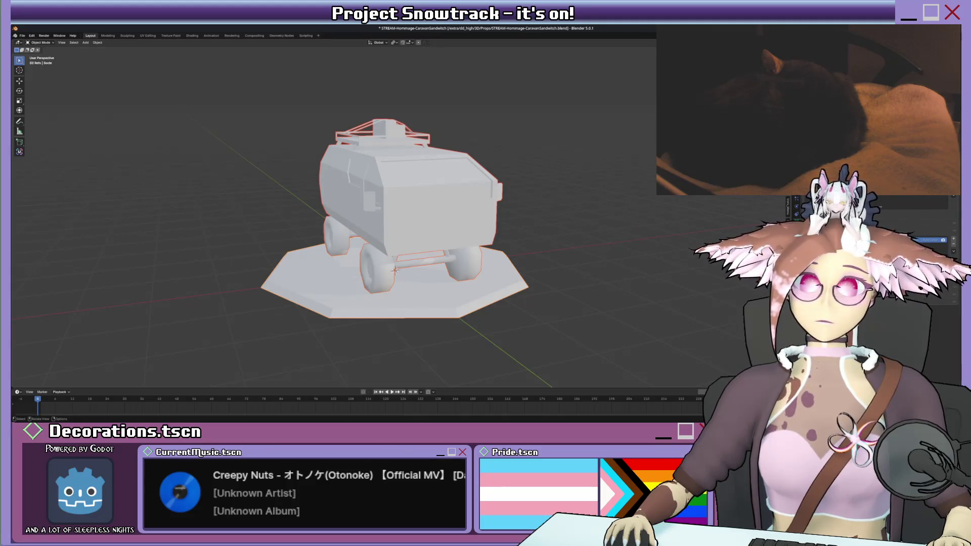
# - Save STREAM-Hommage-CaravanSandwich.blend with Ctrl+S before moving to Godot
pyautogui.press('ctrl')
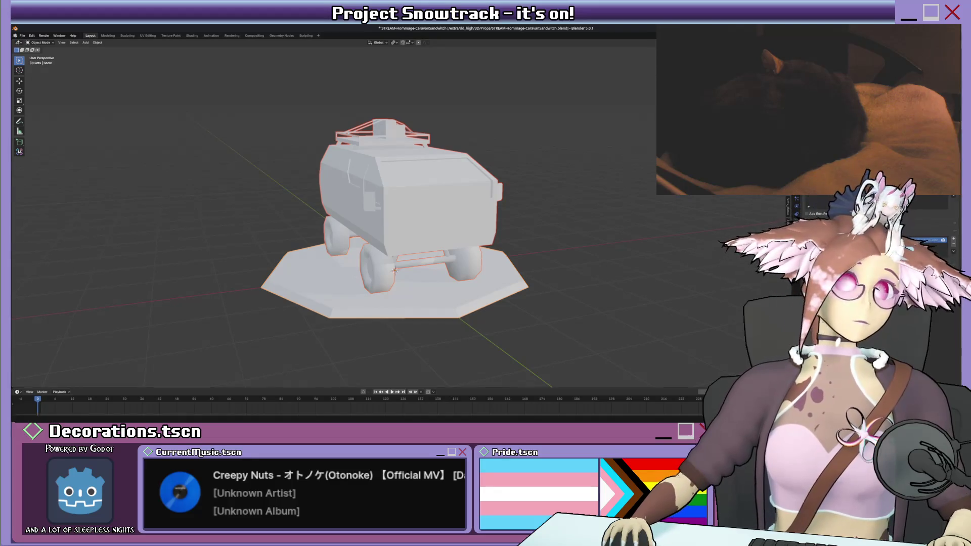
pyautogui.hotkey('ctrl', 's')
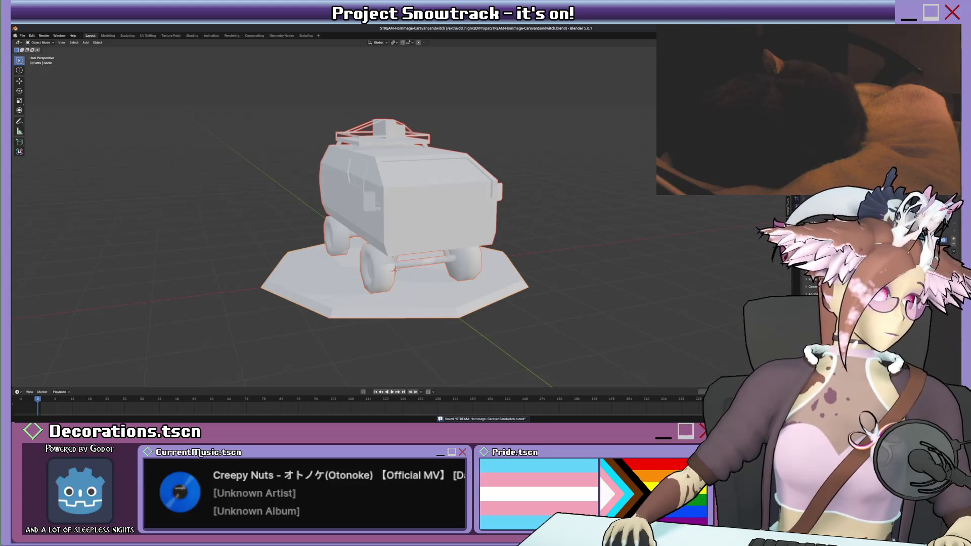
pyautogui.hotkey('alt', 'Tab')
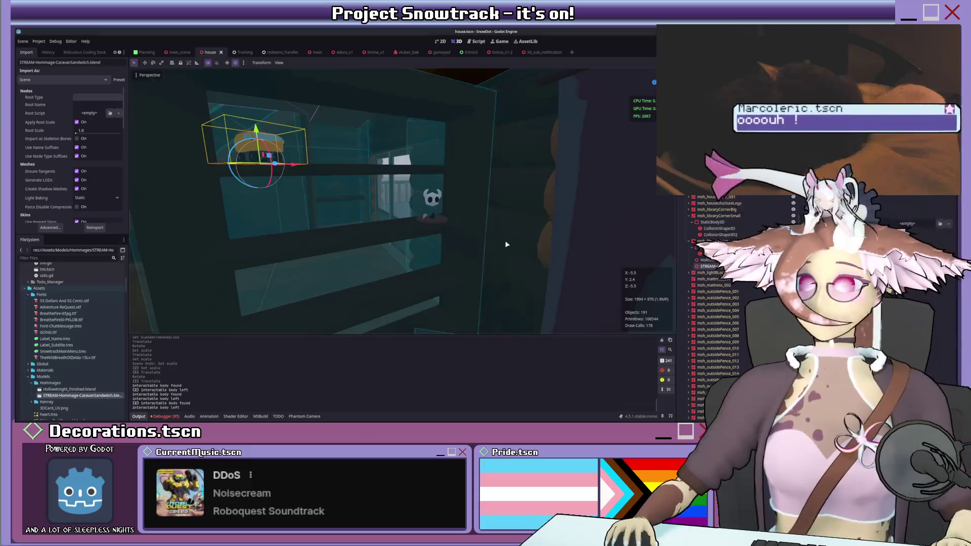
# - Move the view from the yellow van close-up to the glass box under the shelf
pyautogui.moveTo(505, 245)
pyautogui.mouseDown(button='middle')
pyautogui.moveTo(526, 253)
pyautogui.moveTo(531, 231)
pyautogui.moveTo(457, 229)
pyautogui.moveTo(453, 221)
pyautogui.moveTo(559, 227)
pyautogui.mouseUp(button='middle')
pyautogui.moveTo(573, 231)
pyautogui.mouseDown(button='right')
pyautogui.moveTo(391, 220)
pyautogui.moveTo(427, 223)
pyautogui.moveTo(412, 221)
pyautogui.mouseUp(button='right')
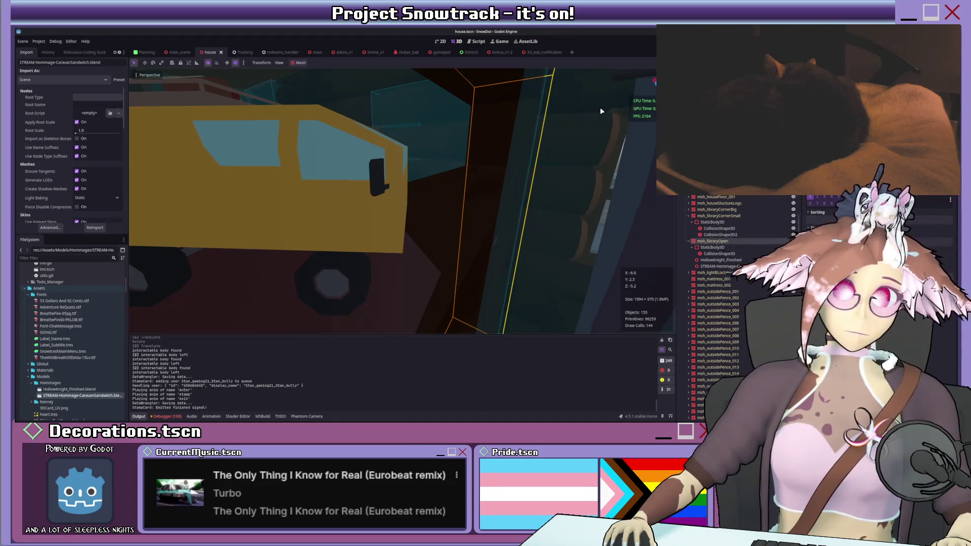
pyautogui.moveTo(601, 110)
pyautogui.mouseDown(button='middle')
pyautogui.moveTo(555, 158)
pyautogui.moveTo(533, 160)
pyautogui.moveTo(480, 198)
pyautogui.moveTo(472, 185)
pyautogui.mouseUp(button='middle')
pyautogui.moveTo(468, 256)
pyautogui.mouseDown(button='middle')
pyautogui.moveTo(487, 257)
pyautogui.moveTo(490, 156)
pyautogui.moveTo(509, 143)
pyautogui.moveTo(444, 195)
pyautogui.moveTo(511, 204)
pyautogui.mouseUp(button='middle')
# - Select the glass box, then its parent Area3D node in the Scene dock
pyautogui.click(443, 169)
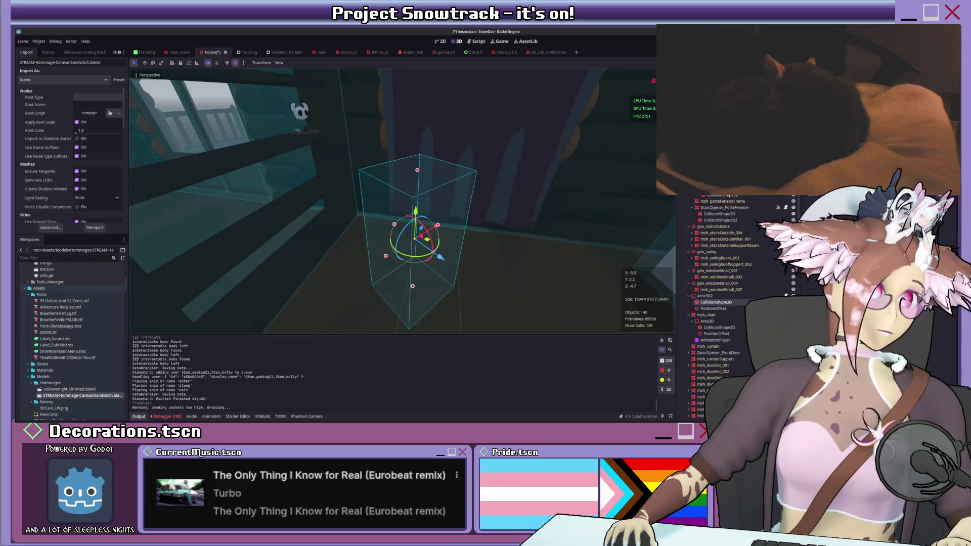
pyautogui.click(710, 296)
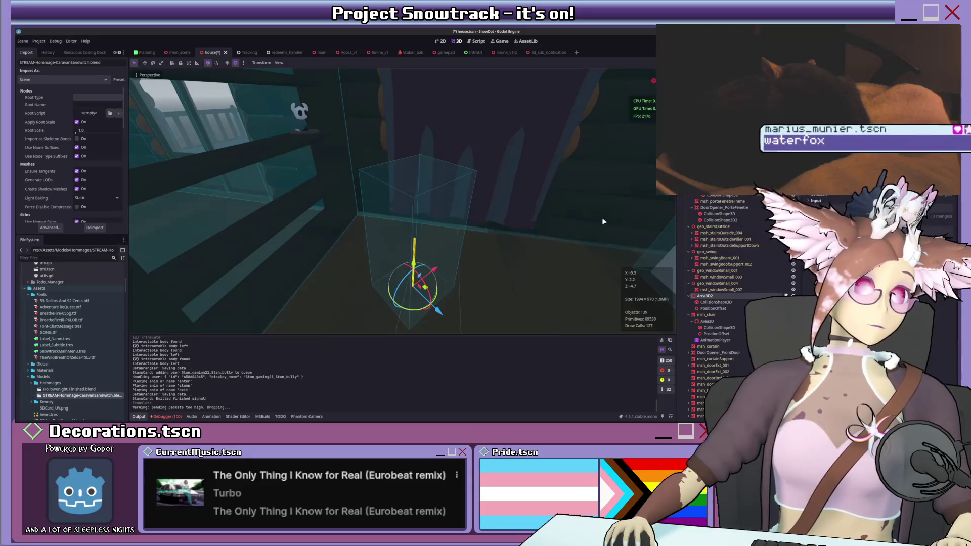
pyautogui.scroll(-4, 496, 243)
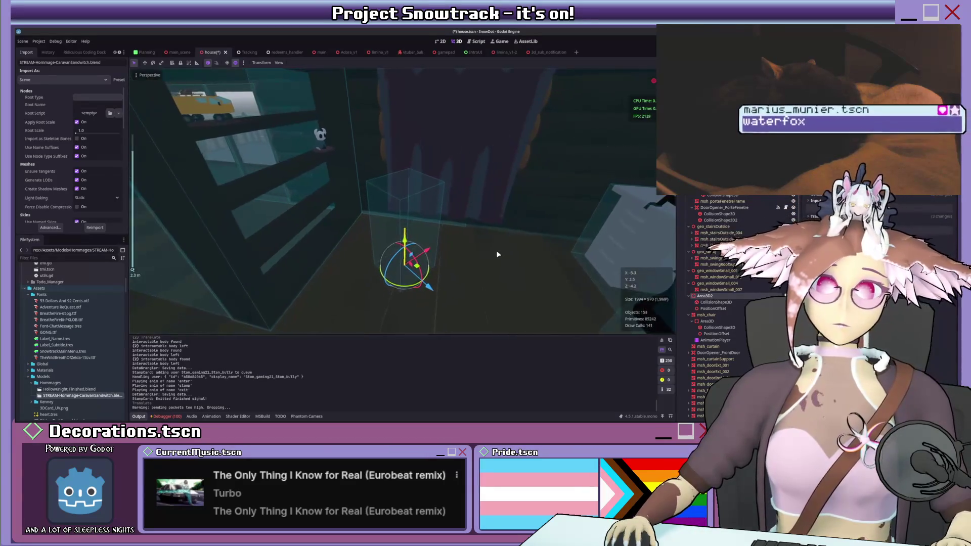
# - Select the desk interaction box, align its gizmo to world axes, and try a slight rotation
pyautogui.moveTo(495, 248)
pyautogui.mouseDown(button='middle')
pyautogui.moveTo(523, 228)
pyautogui.moveTo(456, 212)
pyautogui.mouseUp(button='middle')
pyautogui.click(456, 212)
pyautogui.scroll(2, 456, 212)
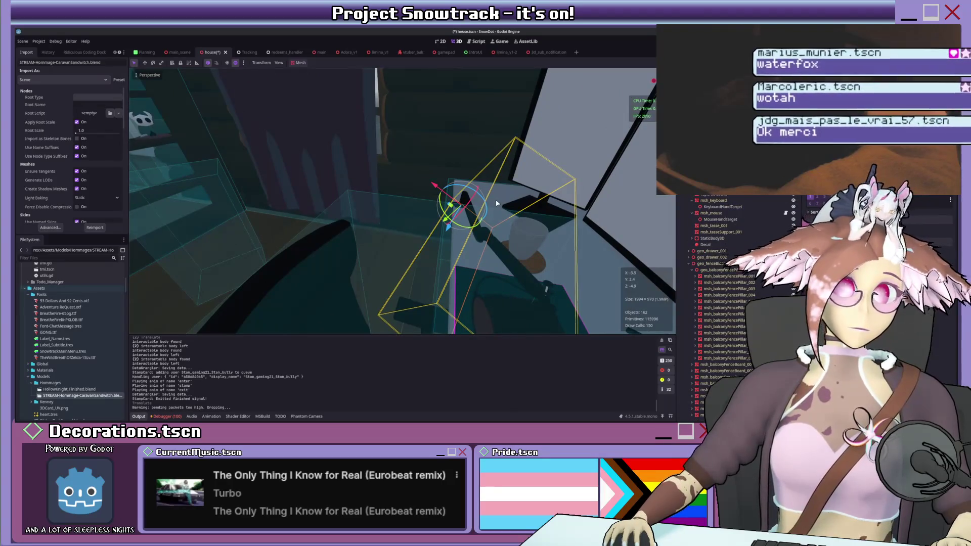
pyautogui.click(207, 63)
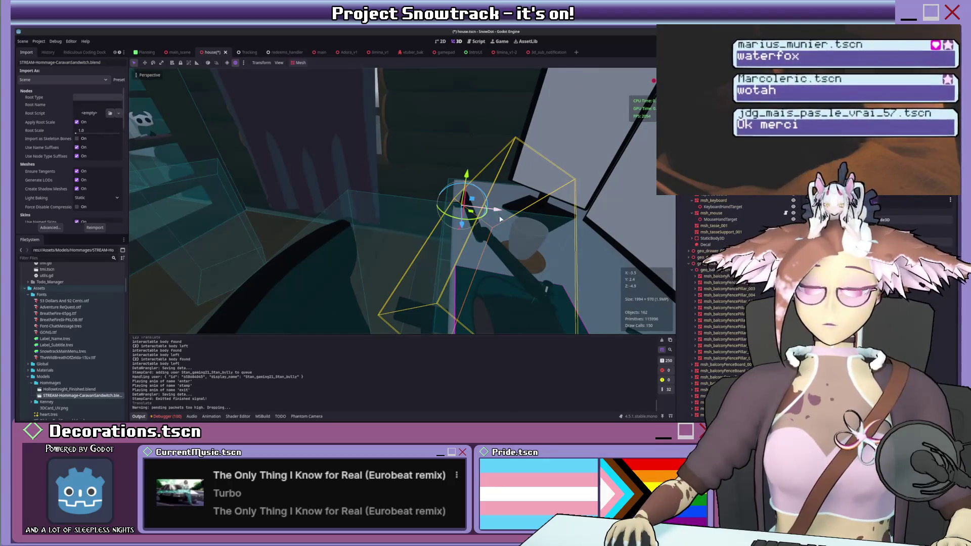
pyautogui.moveTo(499, 218); pyautogui.dragTo(493, 233, button='middle')
pyautogui.moveTo(493, 234); pyautogui.dragTo(490, 237)
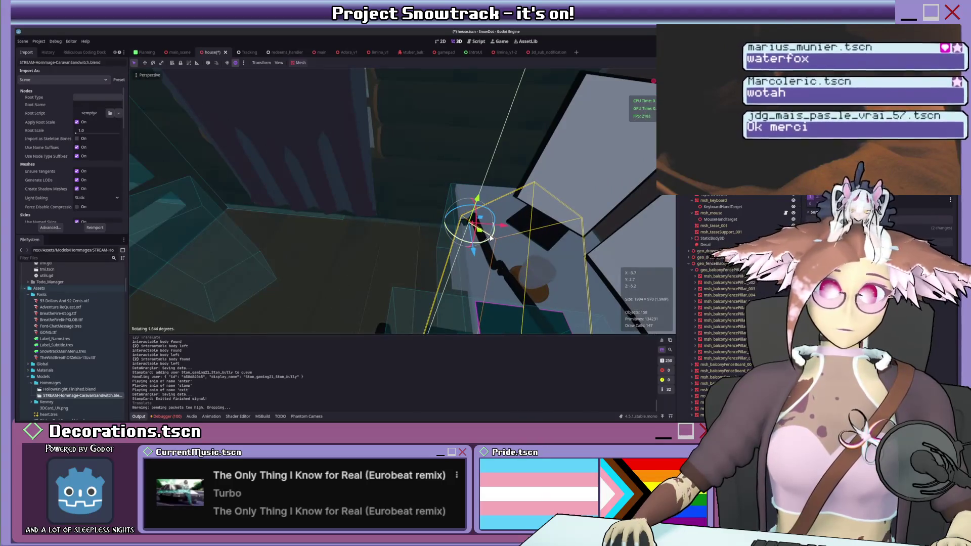
# - Rotate the desk box a few more degrees, then undo both the rotation and the earlier move
pyautogui.moveTo(491, 238)
pyautogui.mouseDown(button='middle')
pyautogui.moveTo(431, 234)
pyautogui.moveTo(417, 214)
pyautogui.moveTo(454, 239)
pyautogui.mouseUp(button='middle')
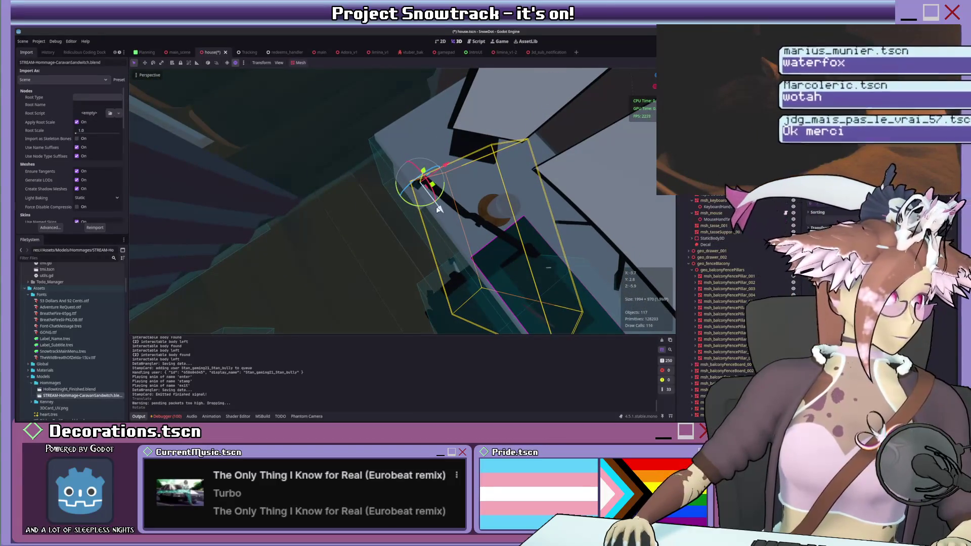
pyautogui.moveTo(431, 214)
pyautogui.mouseDown(button='middle')
pyautogui.moveTo(462, 169)
pyautogui.moveTo(440, 155)
pyautogui.mouseUp(button='middle')
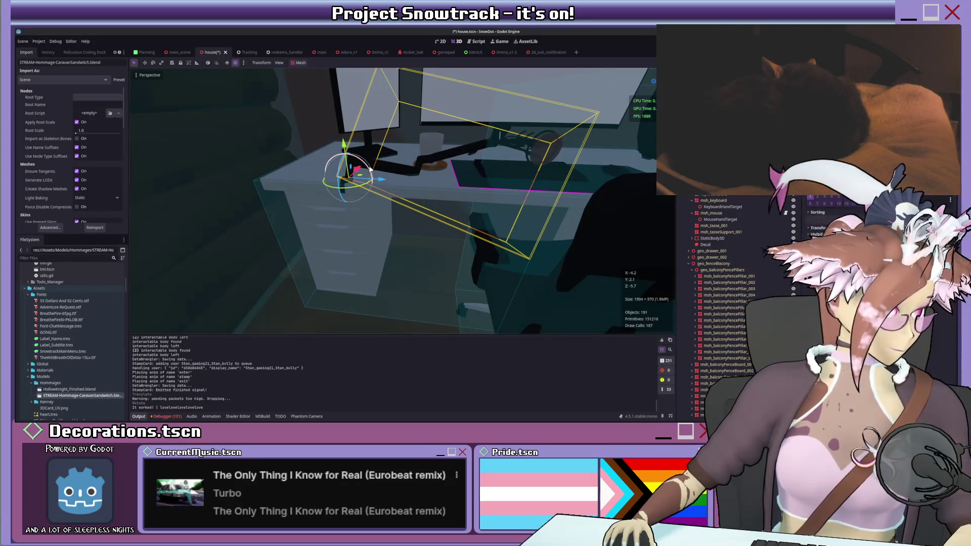
pyautogui.moveTo(356, 169)
pyautogui.mouseDown(button='middle')
pyautogui.moveTo(379, 178)
pyautogui.moveTo(454, 175)
pyautogui.mouseUp(button='middle')
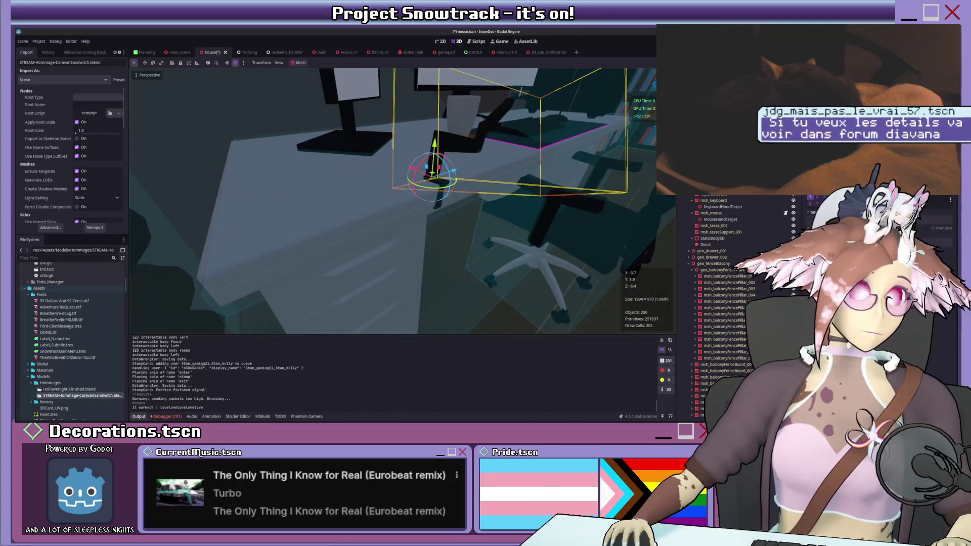
pyautogui.scroll(-5, 590, 198)
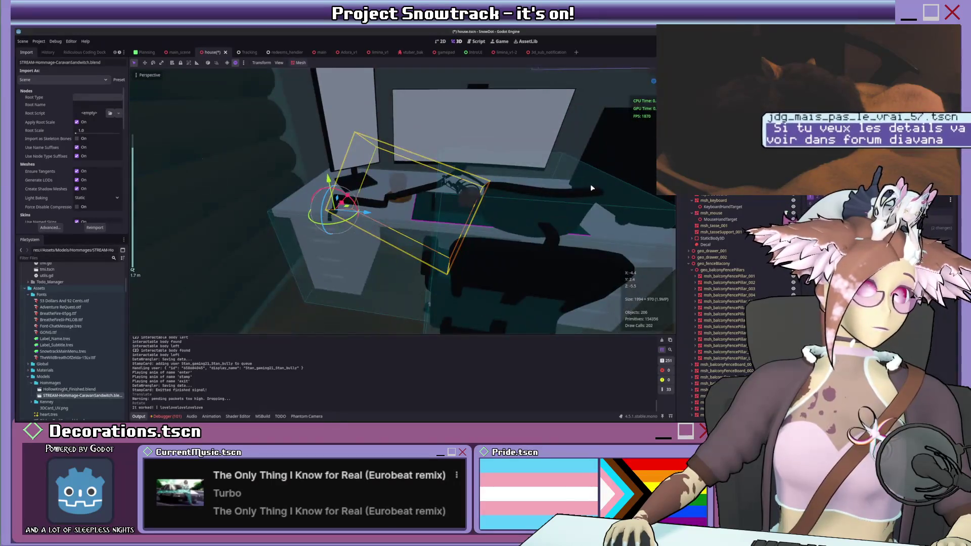
pyautogui.scroll(3, 590, 181)
pyautogui.moveTo(590, 181)
pyautogui.mouseDown(button='middle')
pyautogui.moveTo(467, 204)
pyautogui.moveTo(361, 197)
pyautogui.mouseUp(button='middle')
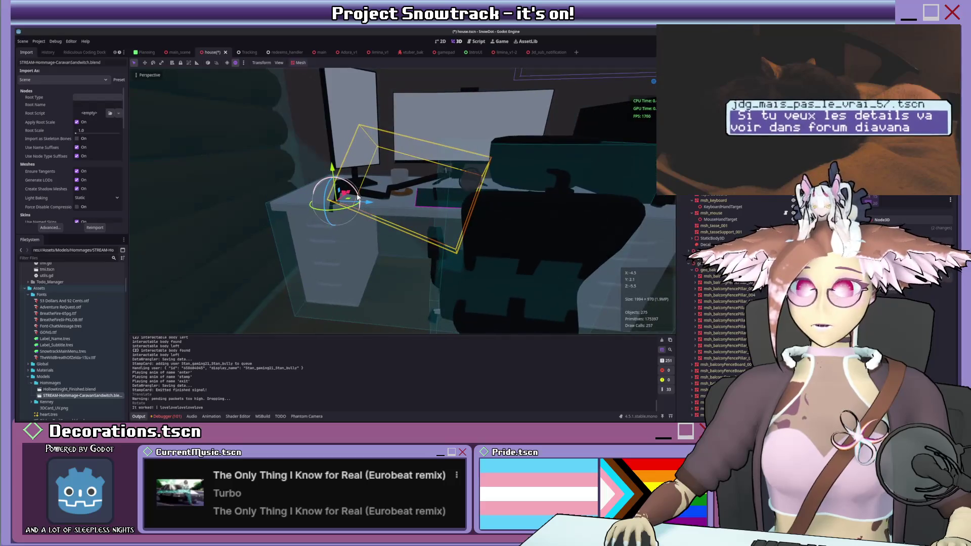
pyautogui.moveTo(360, 198); pyautogui.dragTo(359, 192)
pyautogui.hotkey('ctrl', 'z')
pyautogui.hotkey('ctrl', 'z')
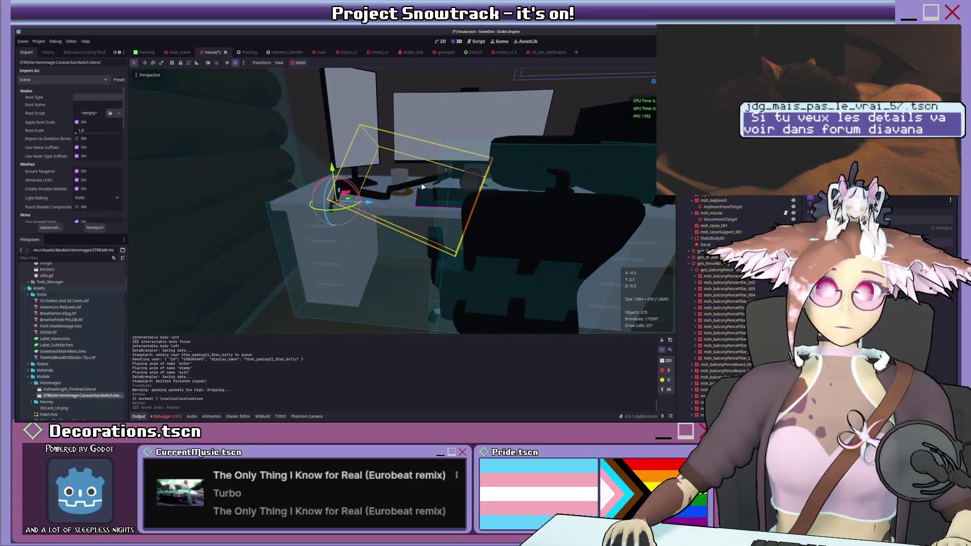
pyautogui.hotkey('ctrl', 'z')
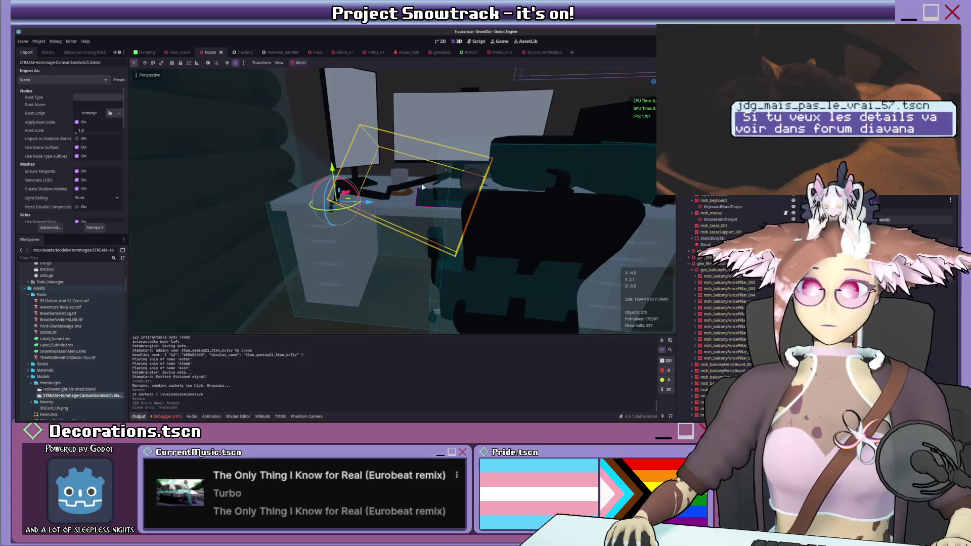
# - Select the Area3D2 trigger node for the glass box by the window
pyautogui.moveTo(465, 183)
pyautogui.mouseDown(button='middle')
pyautogui.moveTo(344, 184)
pyautogui.moveTo(416, 220)
pyautogui.moveTo(399, 219)
pyautogui.mouseUp(button='middle')
pyautogui.click(399, 222)
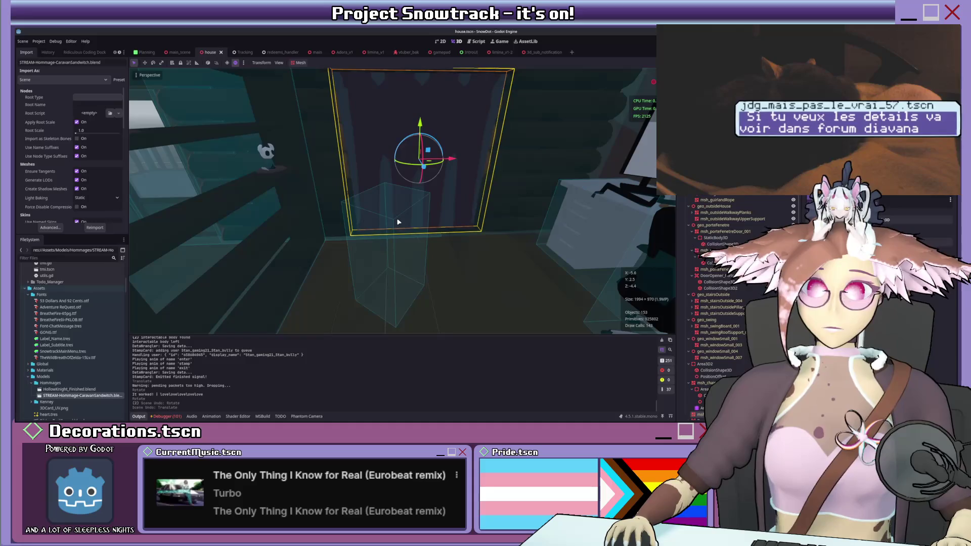
pyautogui.click(258, 182)
pyautogui.click(389, 252)
pyautogui.moveTo(475, 247); pyautogui.dragTo(435, 248, button='middle')
pyautogui.scroll(5, 718, 253)
pyautogui.click(706, 202)
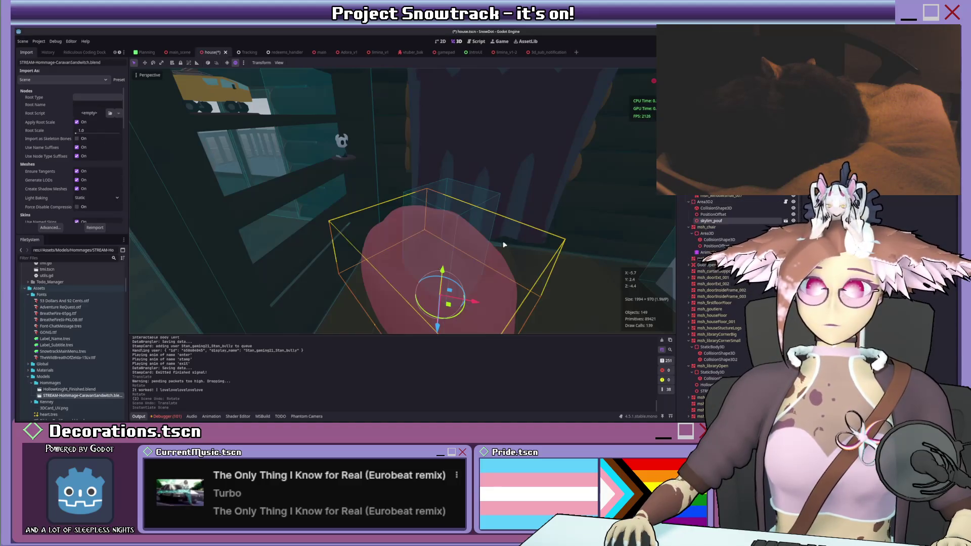
# - Instance the skylim_pouf scene as a child of Area3D2 and save the house scene
pyautogui.press('f')
pyautogui.moveTo(482, 228)
pyautogui.mouseDown(button='middle')
pyautogui.moveTo(486, 242)
pyautogui.moveTo(448, 263)
pyautogui.moveTo(463, 235)
pyautogui.mouseUp(button='middle')
pyautogui.scroll(2, 448, 264)
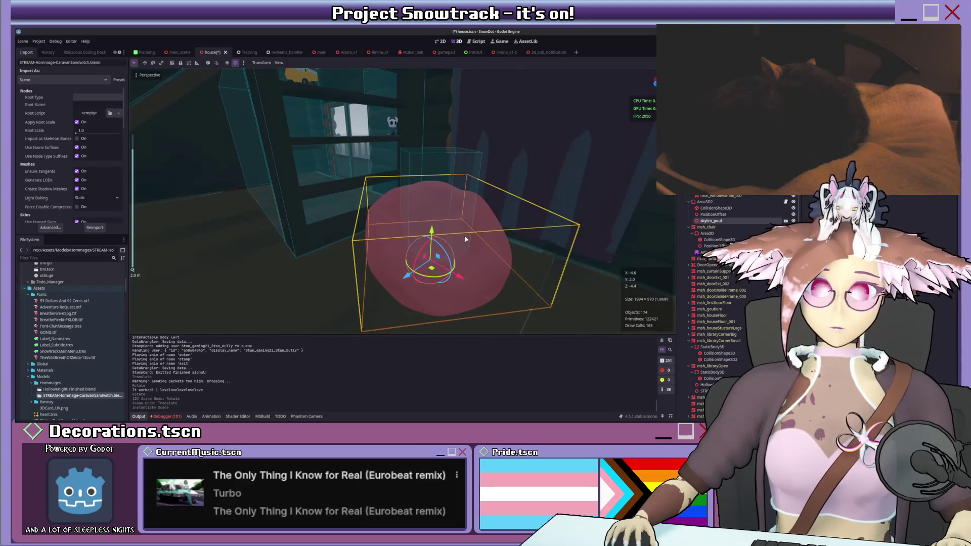
pyautogui.hotkey('ctrl', 's')
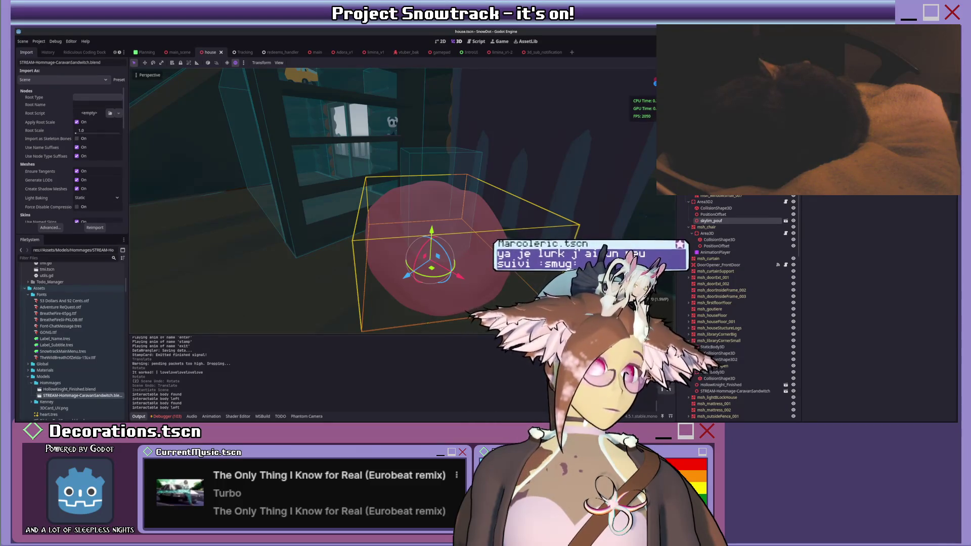
# - Enable Editable Children on the skylim_pouf instance and select its pouf_low child node
pyautogui.rightClick(713, 221)
pyautogui.click(770, 309)
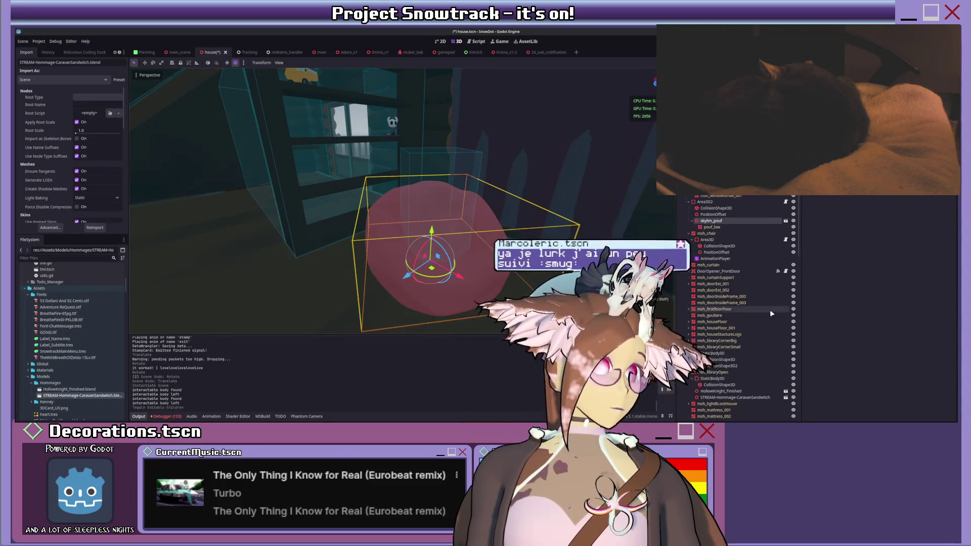
pyautogui.click(728, 228)
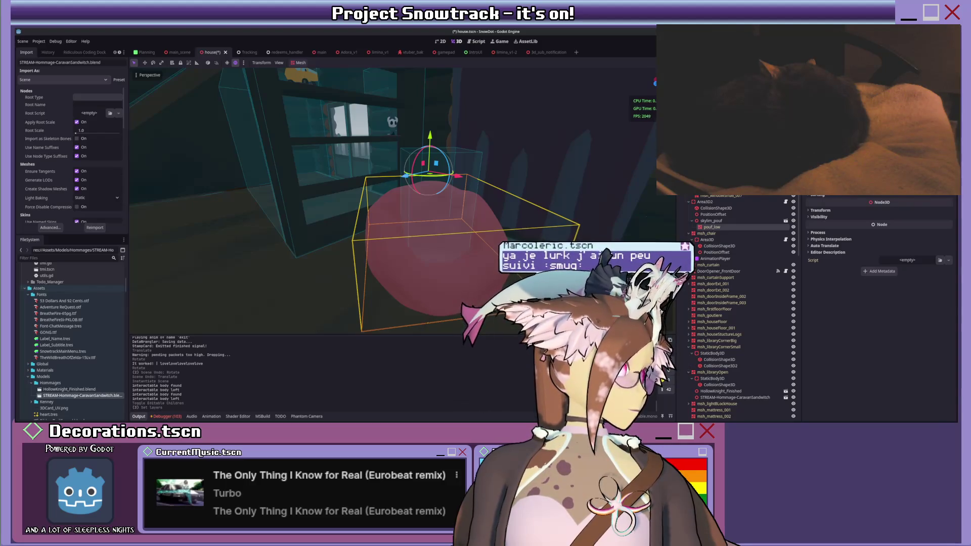
pyautogui.moveTo(445, 228); pyautogui.dragTo(502, 230, button='middle')
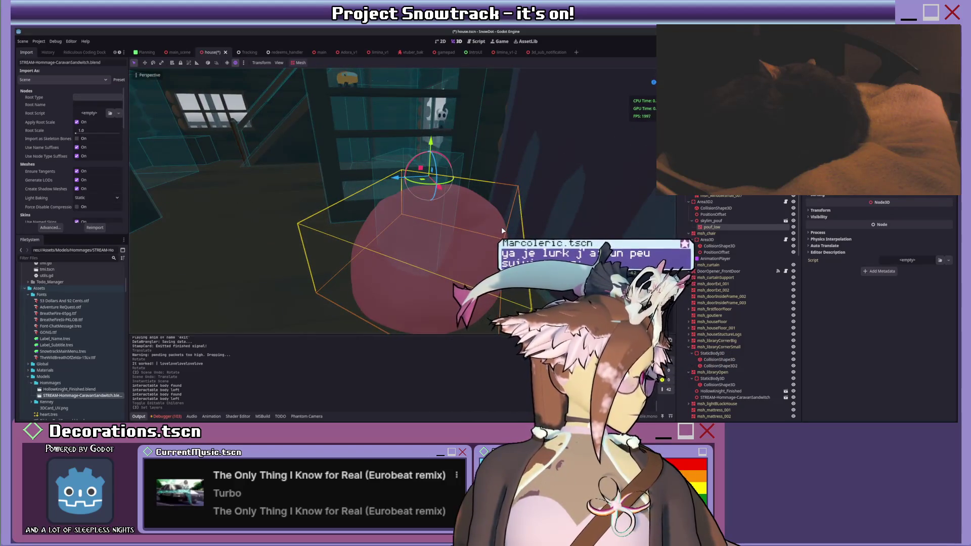
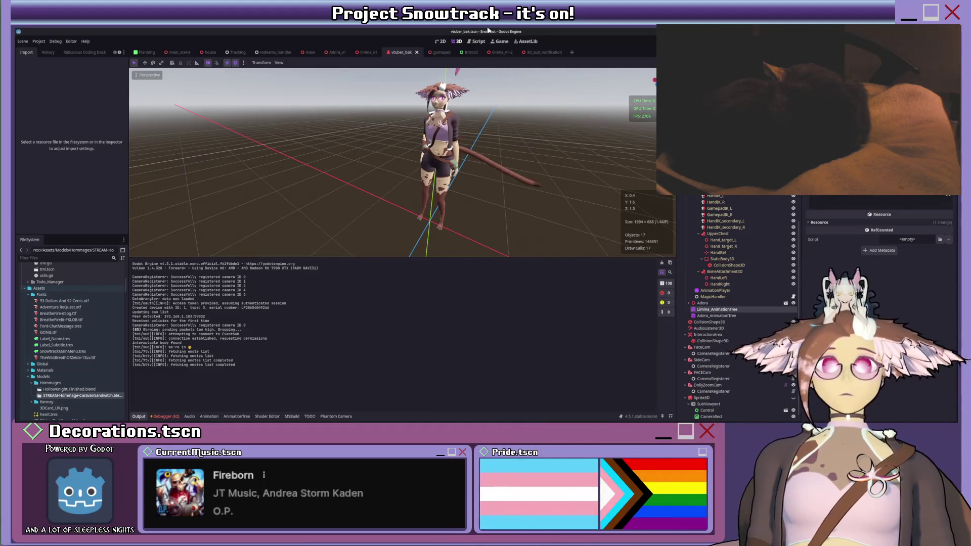
# - Pass through the Script workspace to the Game workspace to test-run the project
pyautogui.click(477, 41)
pyautogui.click(498, 42)
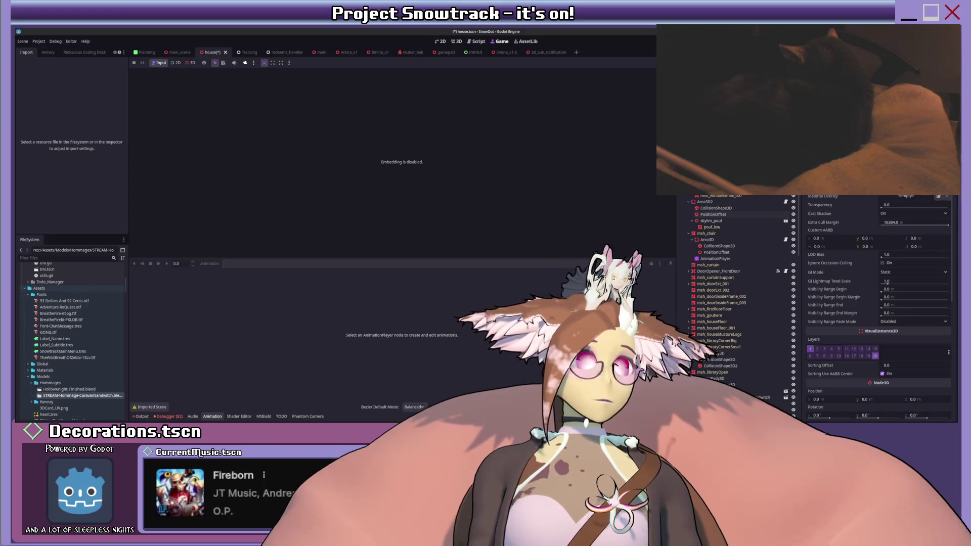
# - Show the house room in 3D, select its PositionOffset node, and save the house scene
pyautogui.click(454, 43)
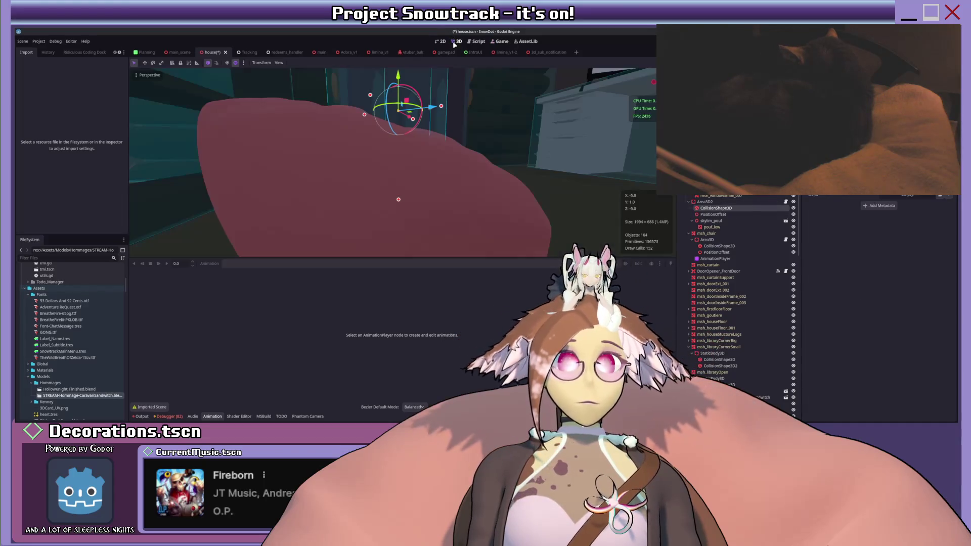
pyautogui.hotkey('ctrl', 's')
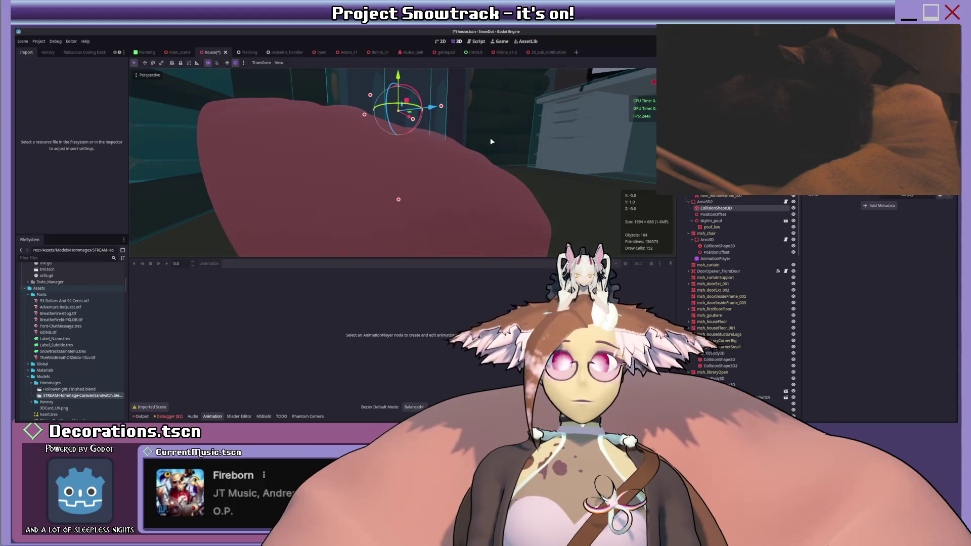
pyautogui.click(731, 215)
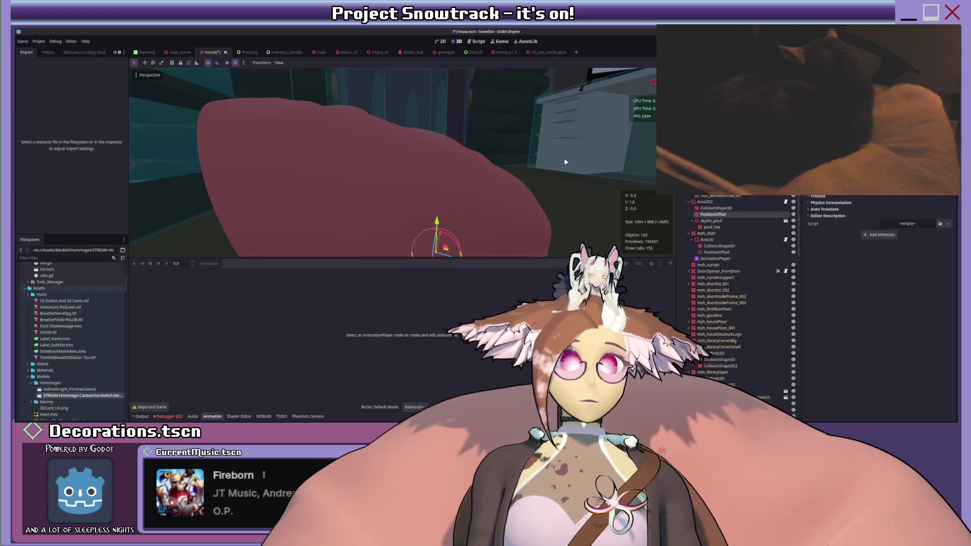
pyautogui.hotkey('ctrl', 's')
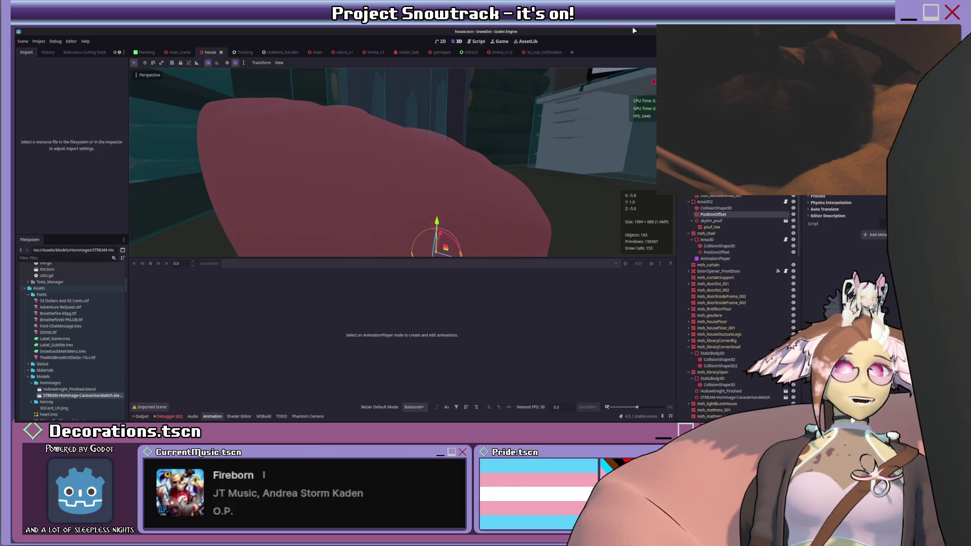
# - Collapse the Animation panel in the Script view and switch to the vtuber_bak scene tab
pyautogui.click(476, 42)
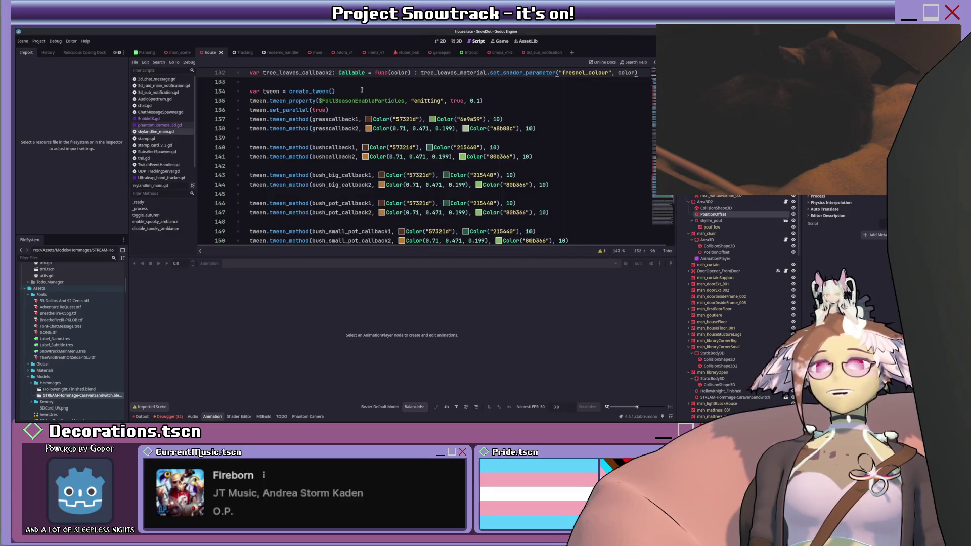
pyautogui.keyDown('ctrl'); pyautogui.scroll(-4, 490, 132); pyautogui.keyUp('ctrl')
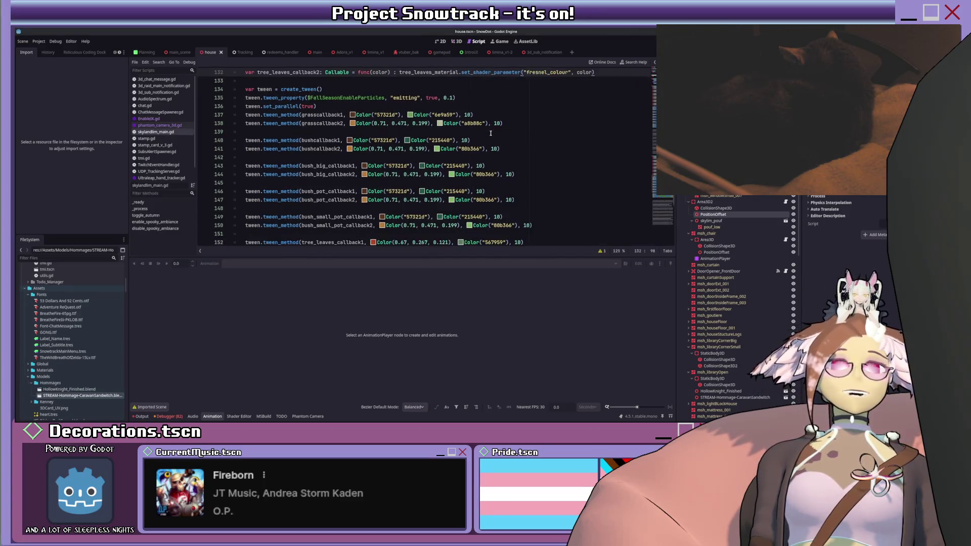
pyautogui.click(208, 417)
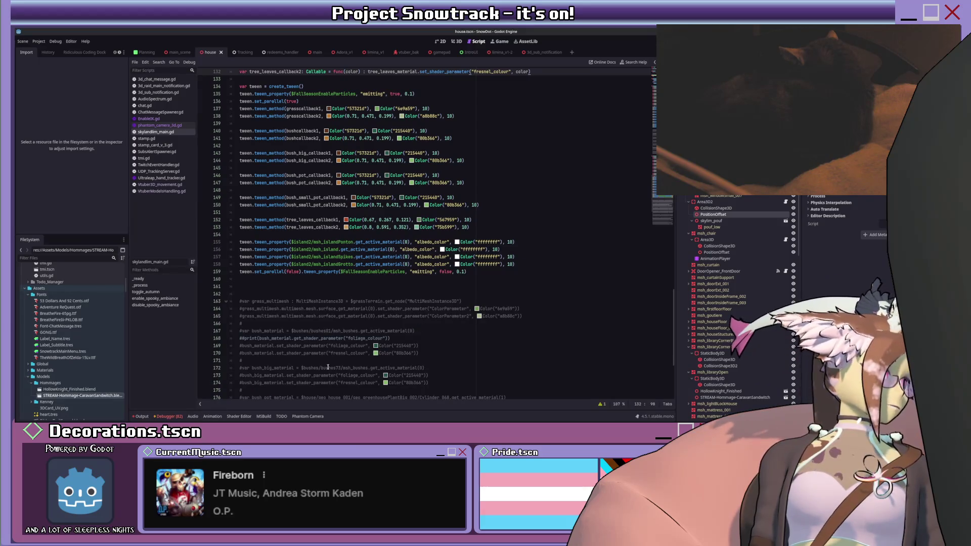
pyautogui.scroll(6, 429, 250)
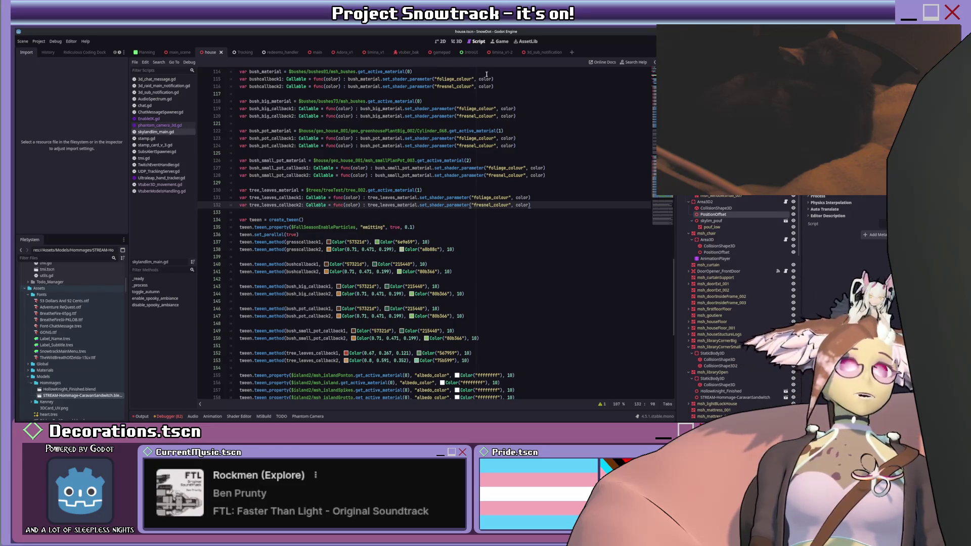
pyautogui.click(401, 52)
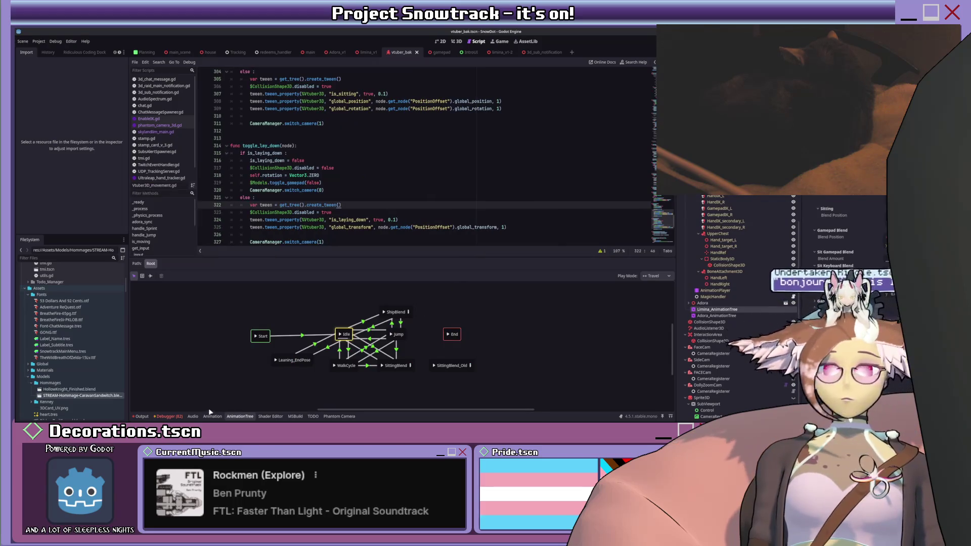
pyautogui.hotkey('ctrl', 'j')
pyautogui.scroll(-1, 726, 297)
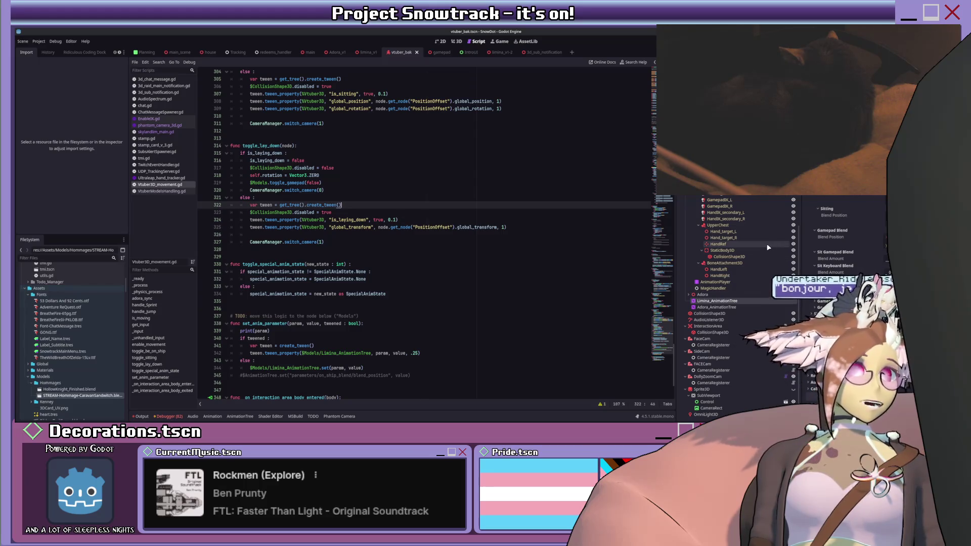
pyautogui.click(702, 339)
pyautogui.scroll(5, 716, 210)
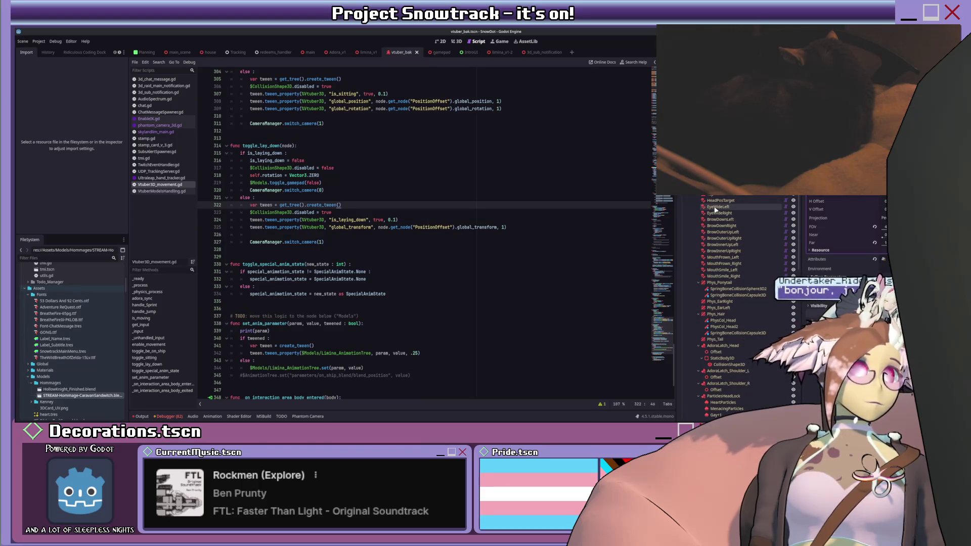
pyautogui.scroll(-5, 715, 209)
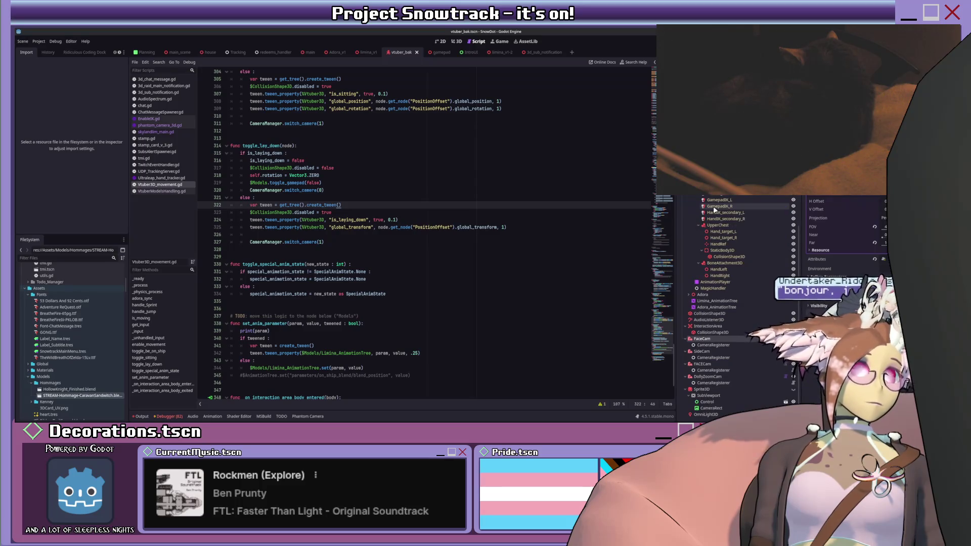
pyautogui.scroll(-5, 830, 227)
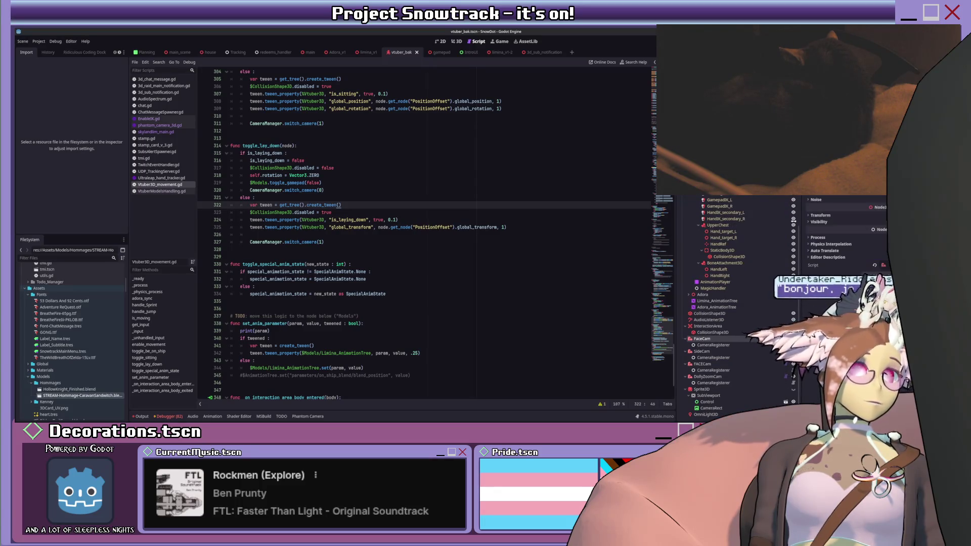
pyautogui.scroll(-3, 839, 227)
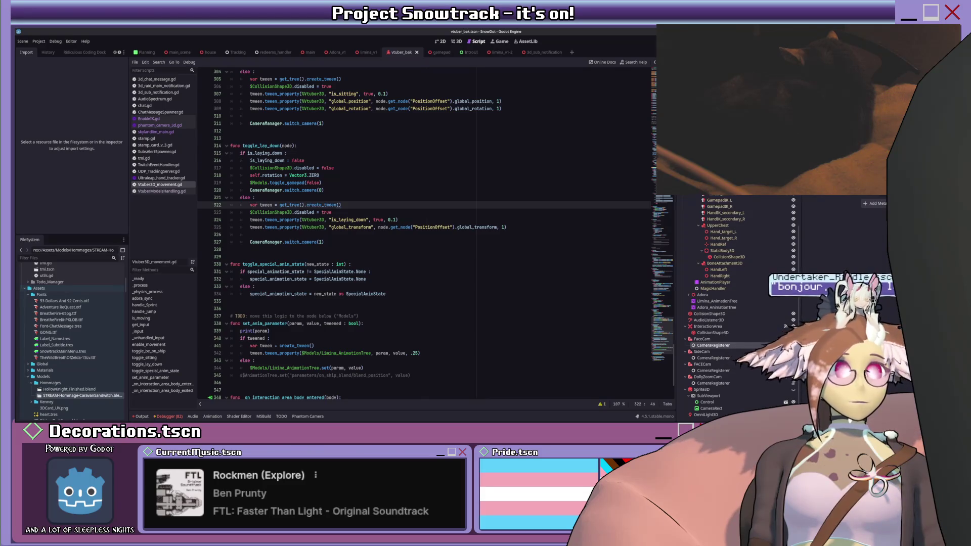
# - Open FaceCam's CameraRegisterer script and jump from it to camera_manager.gd
pyautogui.click(713, 346)
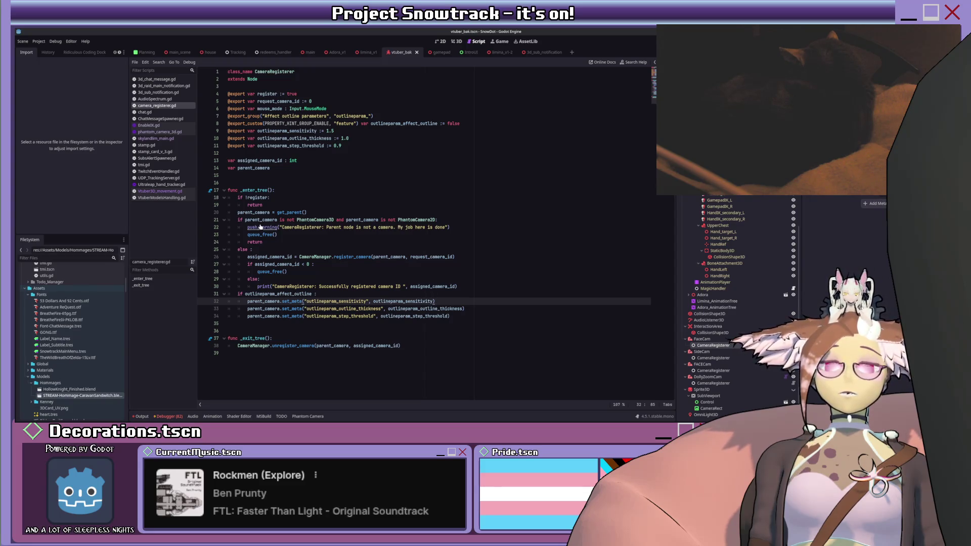
pyautogui.keyDown('ctrl'); pyautogui.click(254, 346); pyautogui.keyUp('ctrl')
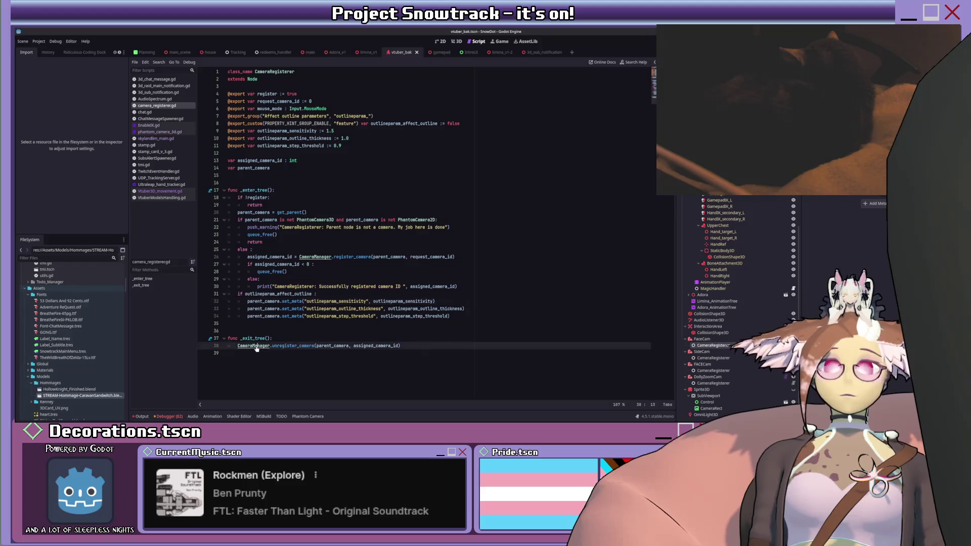
pyautogui.scroll(-5, 379, 192)
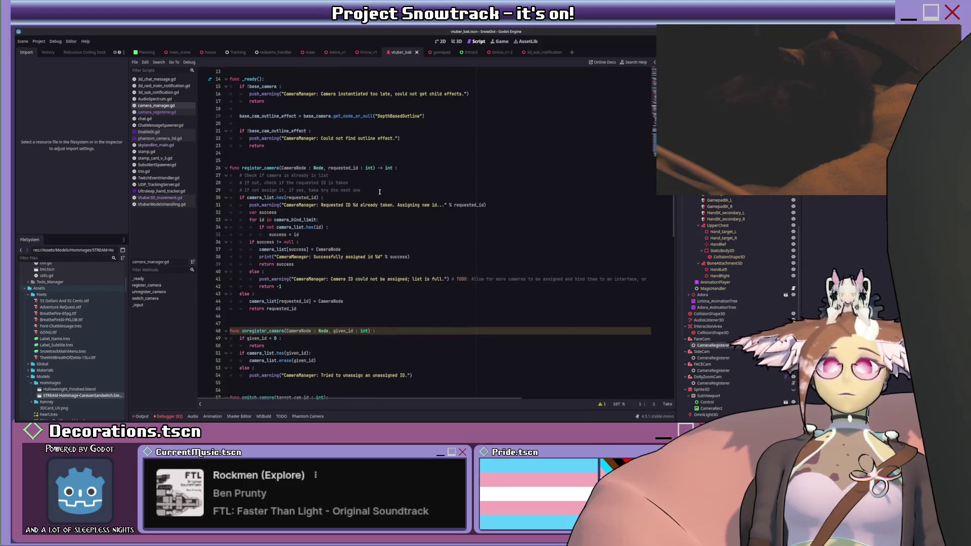
# - Read camera_manager.gd down to its _input function, then select SideCam to view its Camera3D properties
pyautogui.scroll(5, 375, 192)
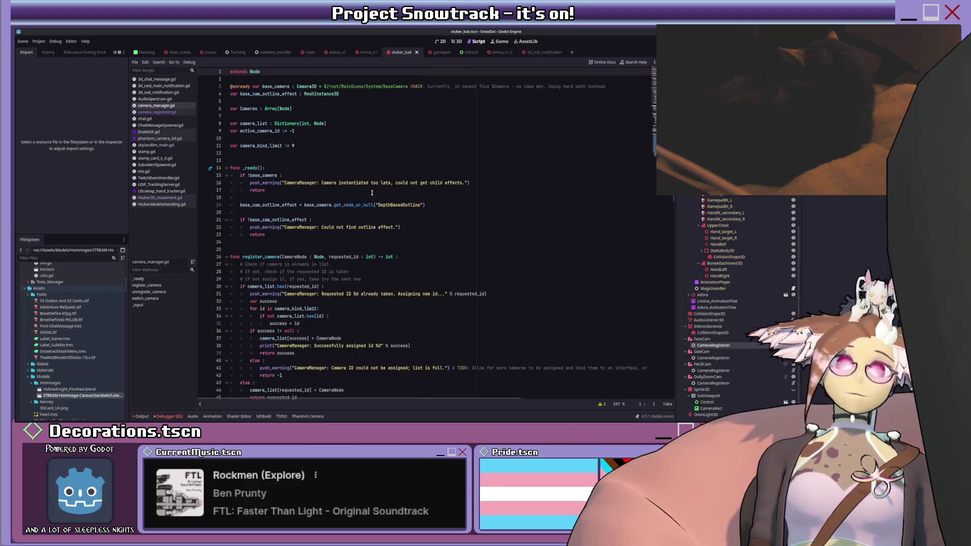
pyautogui.scroll(-7, 371, 193)
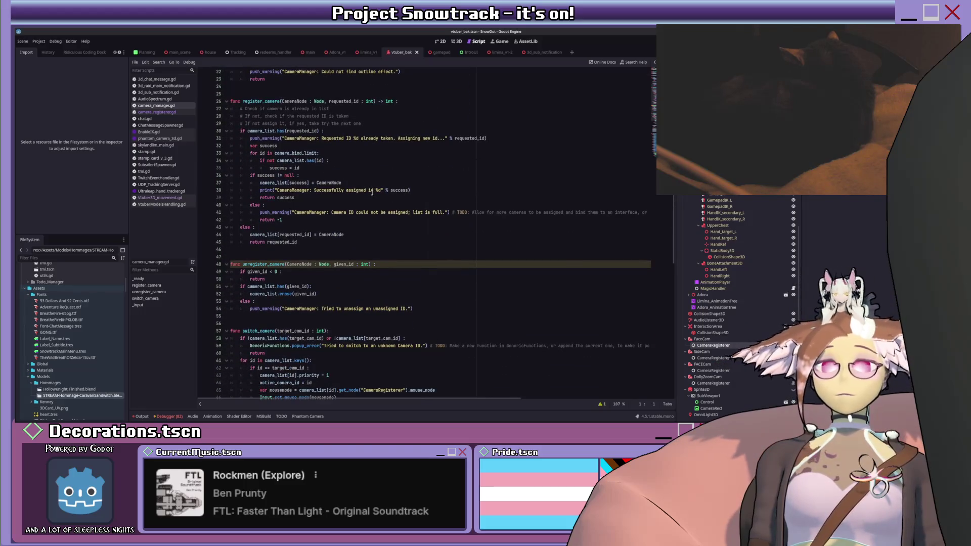
pyautogui.scroll(-9, 372, 192)
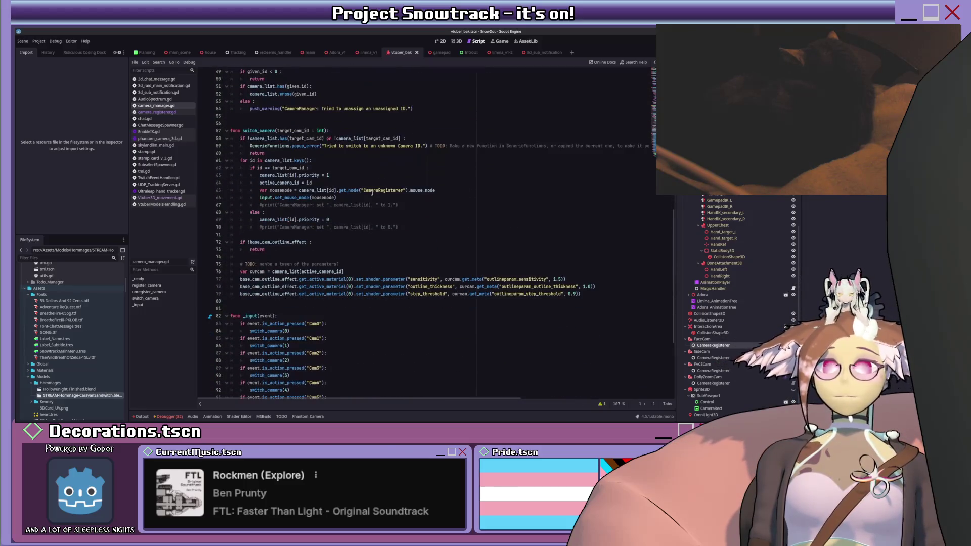
pyautogui.scroll(-3, 371, 193)
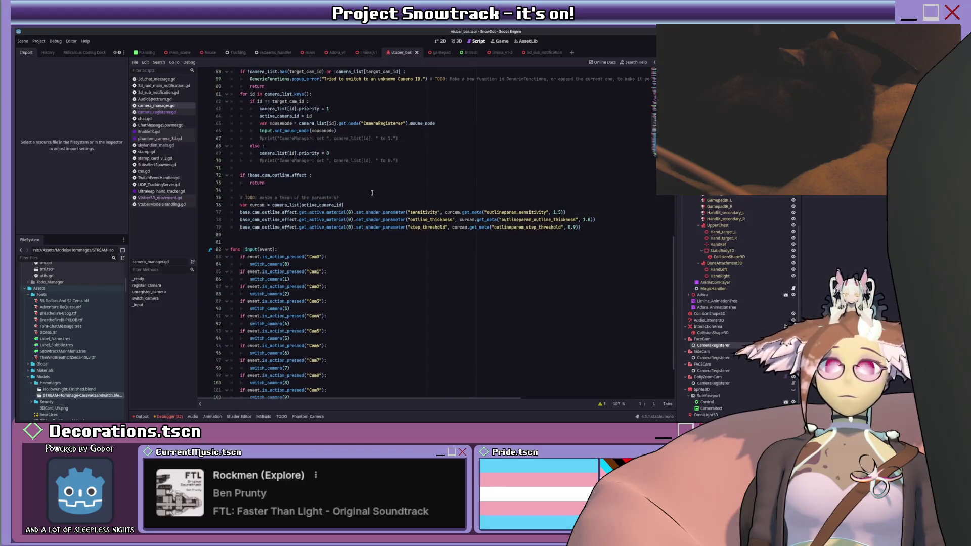
pyautogui.scroll(-3, 371, 192)
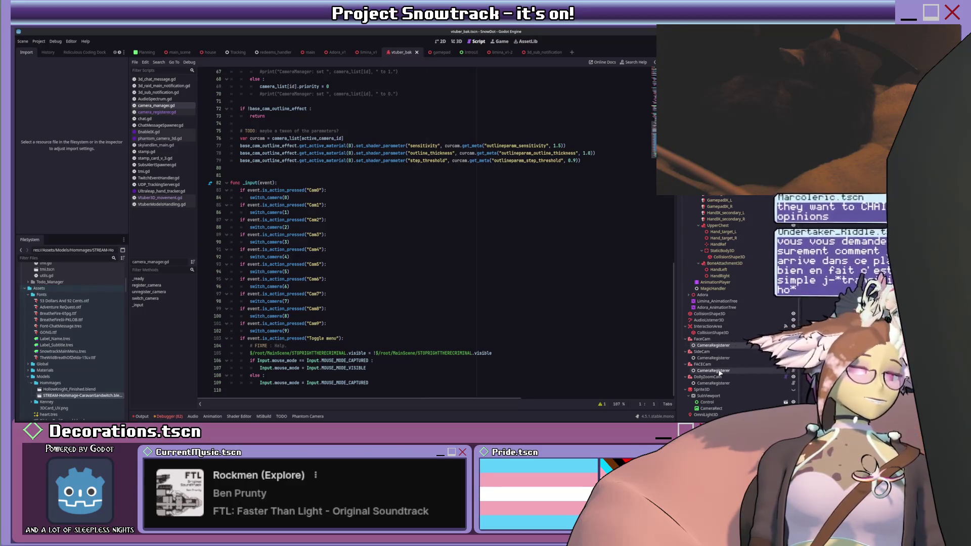
pyautogui.click(708, 351)
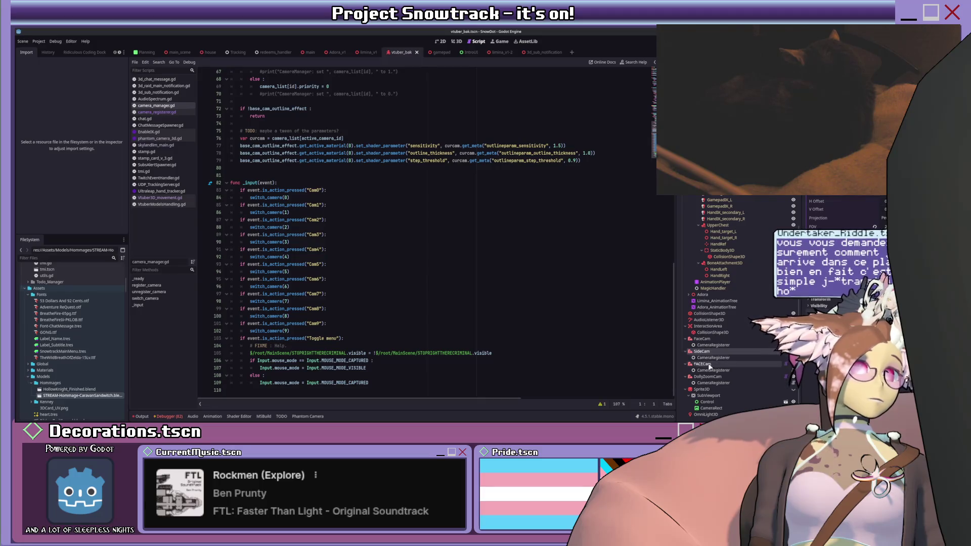
# - Duplicate SideCam and FaceCam, naming the copies SideCamLayingDown and FaceCamLayingDown
pyautogui.hotkey('ctrl', 'd')
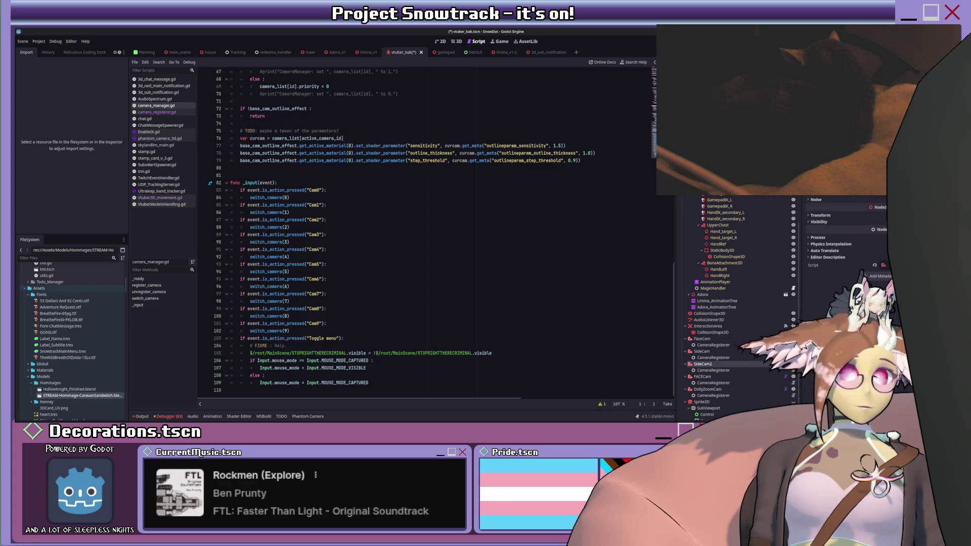
pyautogui.write('SideCamLayingDown')
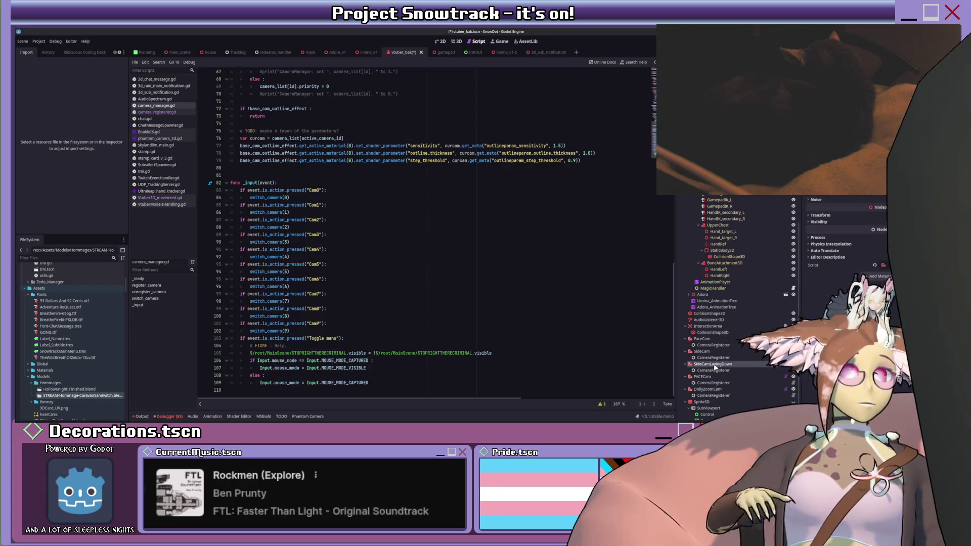
pyautogui.press('Return')
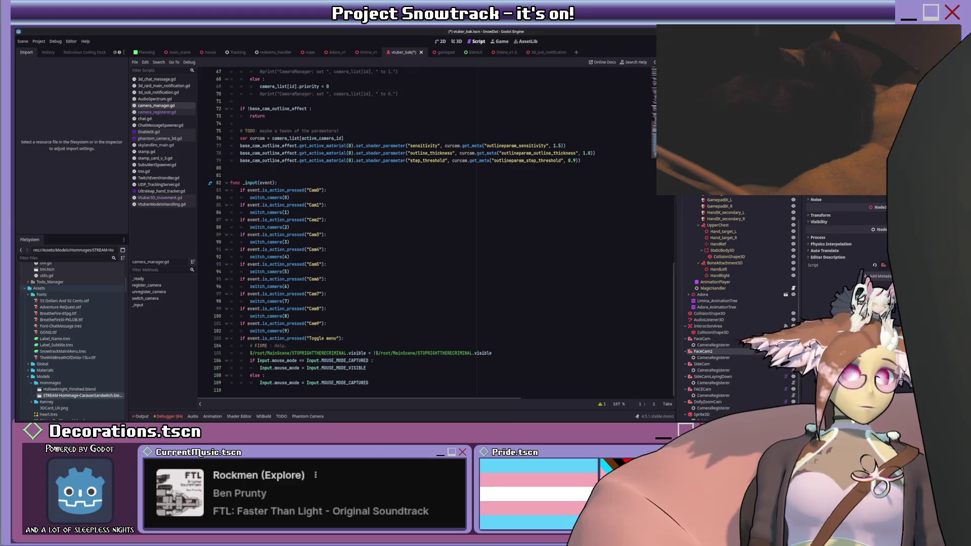
pyautogui.write('FaceCamLayingDown')
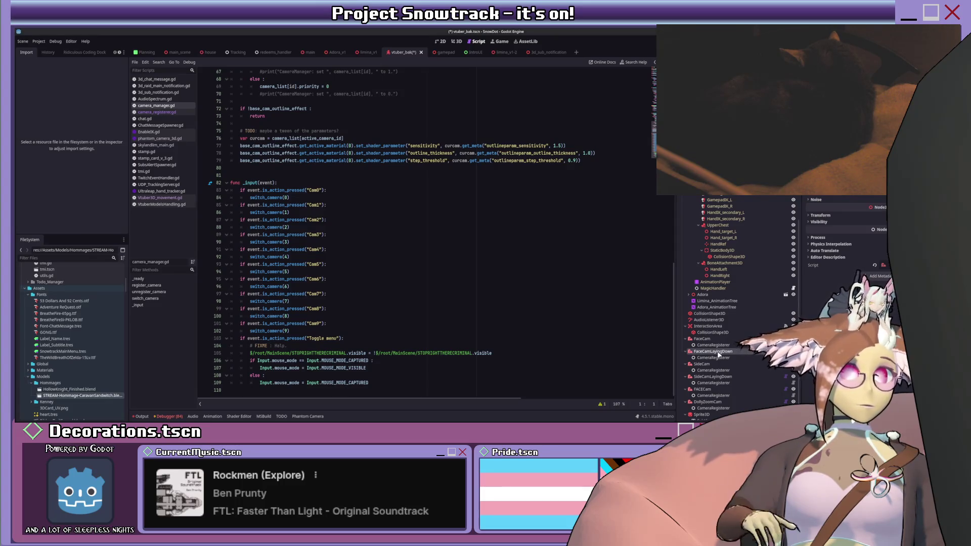
pyautogui.click(712, 357)
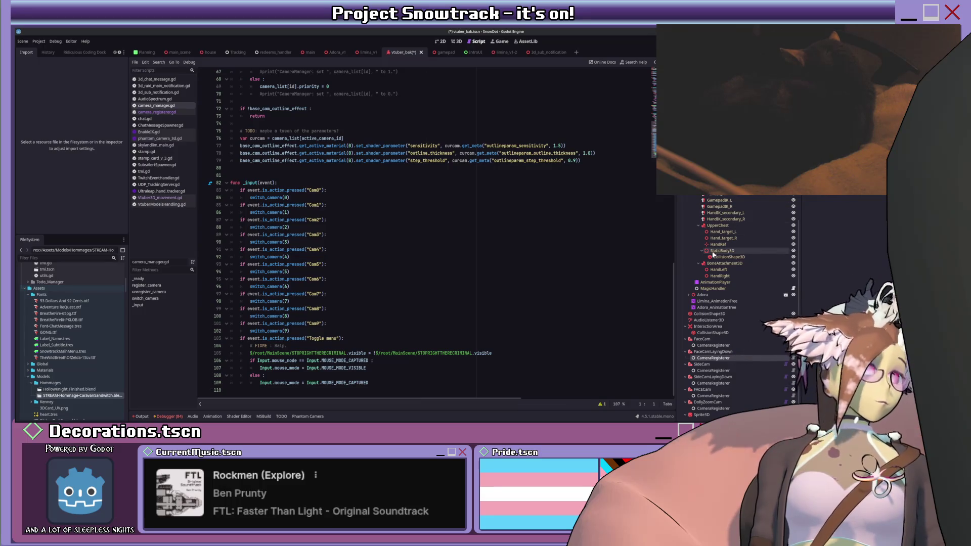
# - Inspect the laying-down cameras and SideCam2's children, then select SideCamLayingDown in the 3D viewport
pyautogui.scroll(-2, 712, 360)
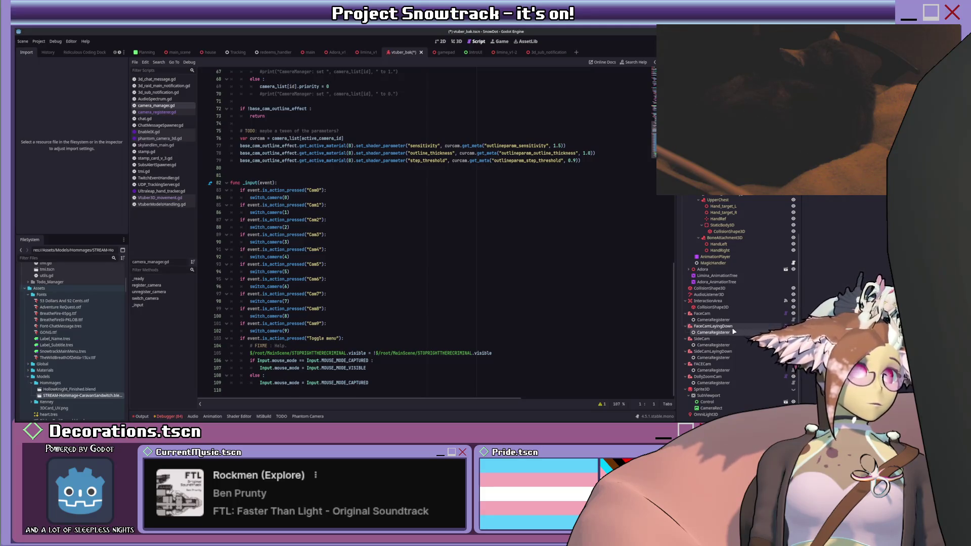
pyautogui.click(732, 327)
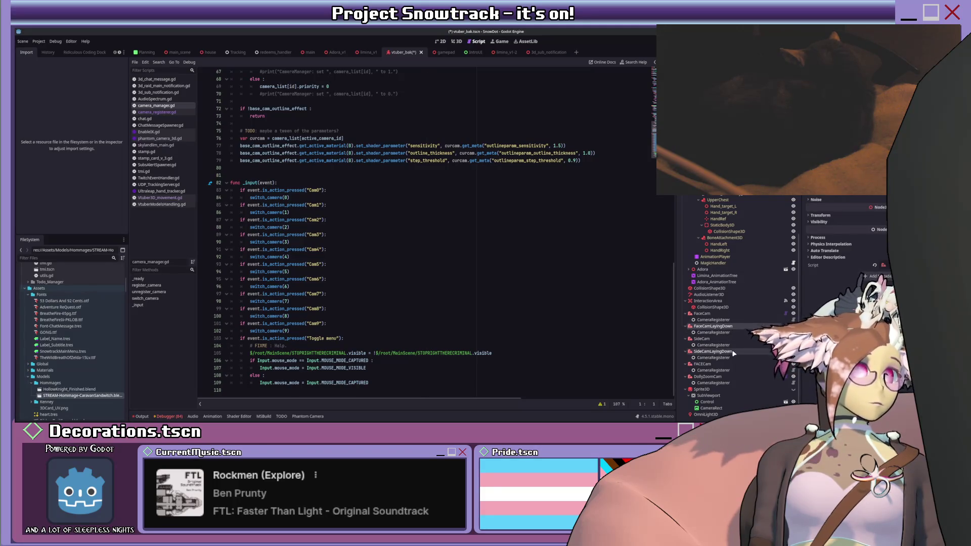
pyautogui.click(732, 352)
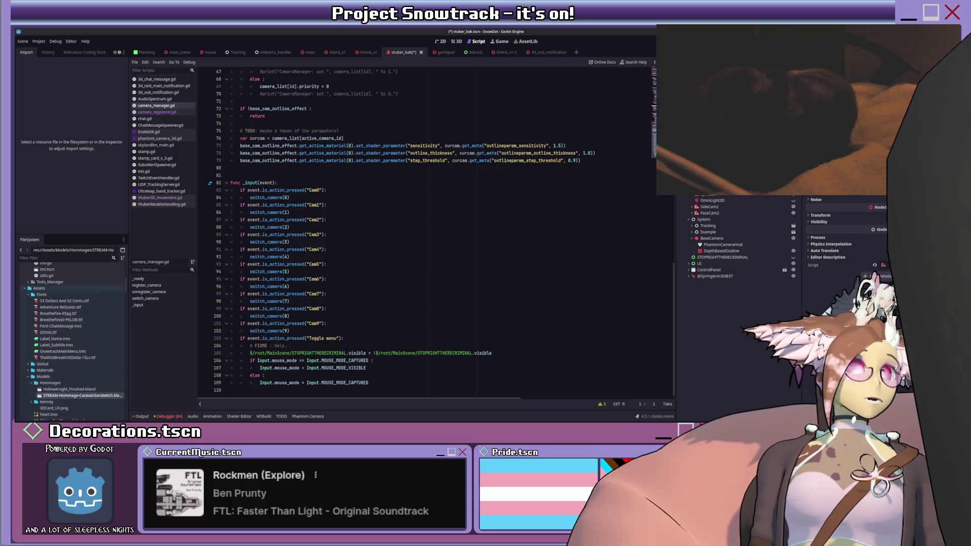
pyautogui.click(711, 213)
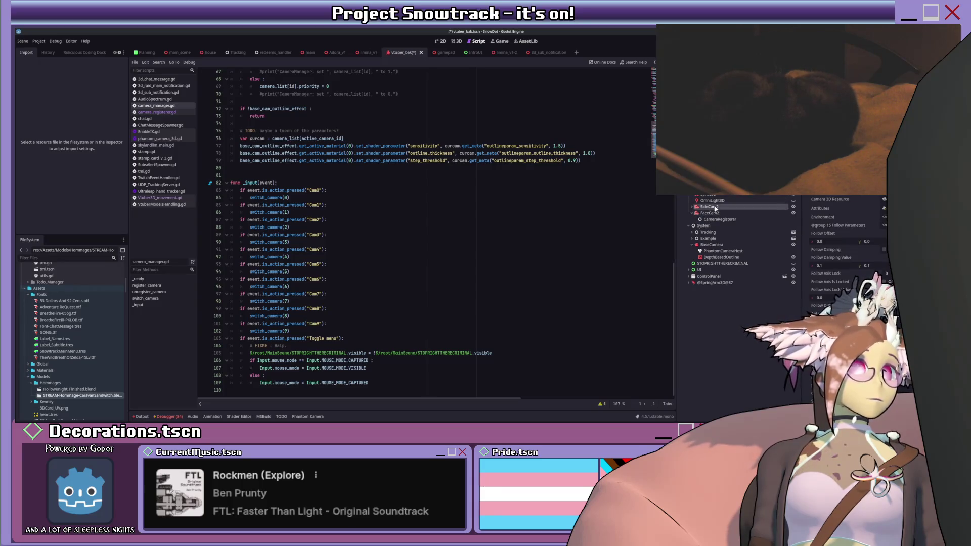
pyautogui.click(710, 207)
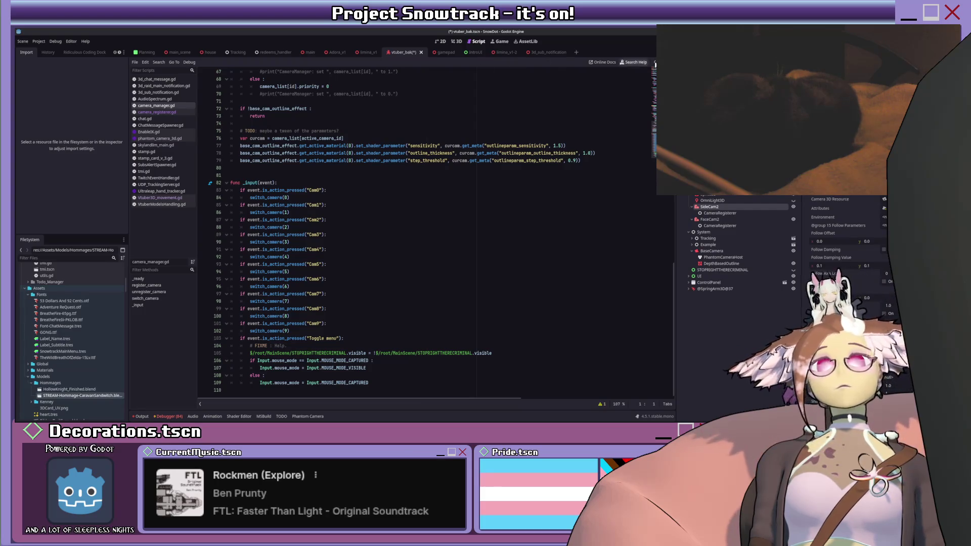
pyautogui.scroll(5, 734, 351)
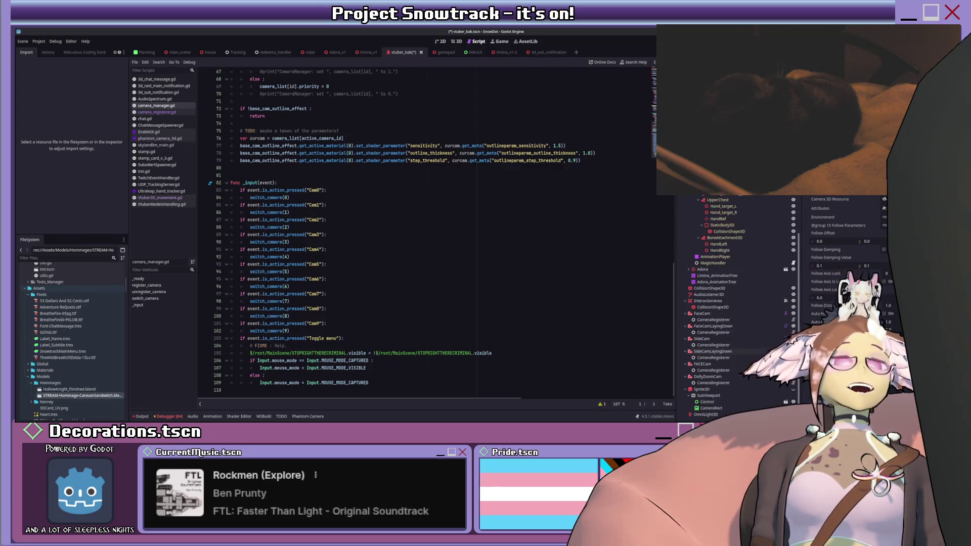
pyautogui.click(716, 352)
pyautogui.click(461, 43)
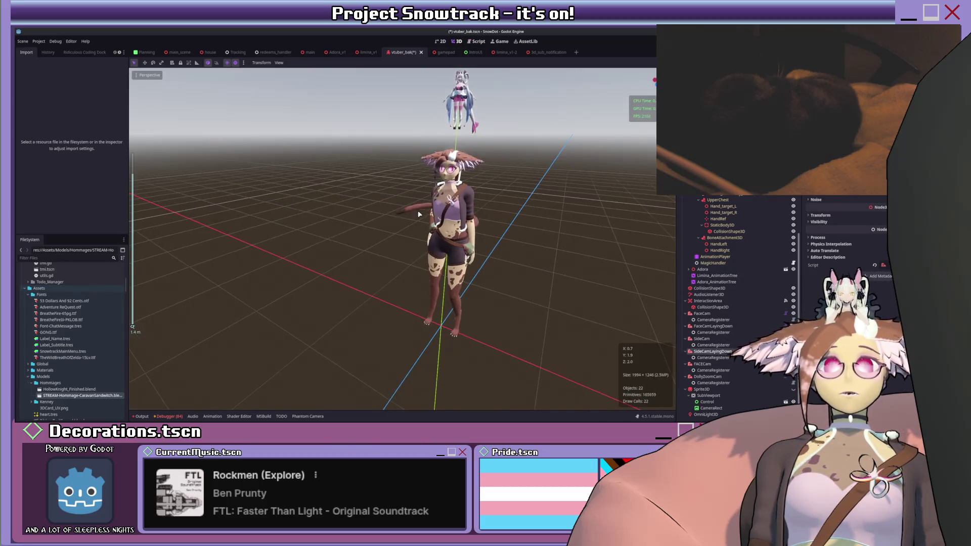
# - Nudge SideCamLayingDown upward and compare it with SideCam and SideCam2's follow settings
pyautogui.moveTo(356, 282); pyautogui.dragTo(358, 270)
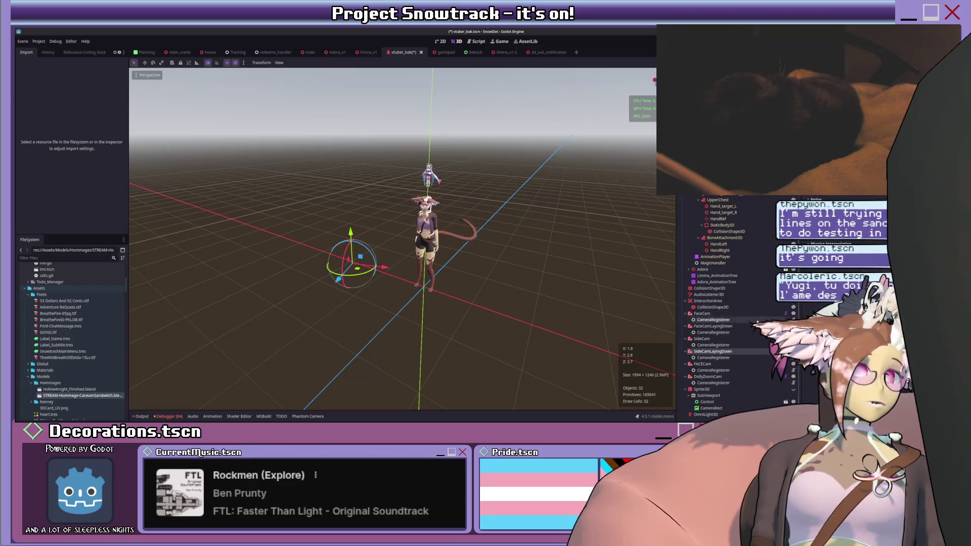
pyautogui.press('Up')
pyautogui.press('Up')
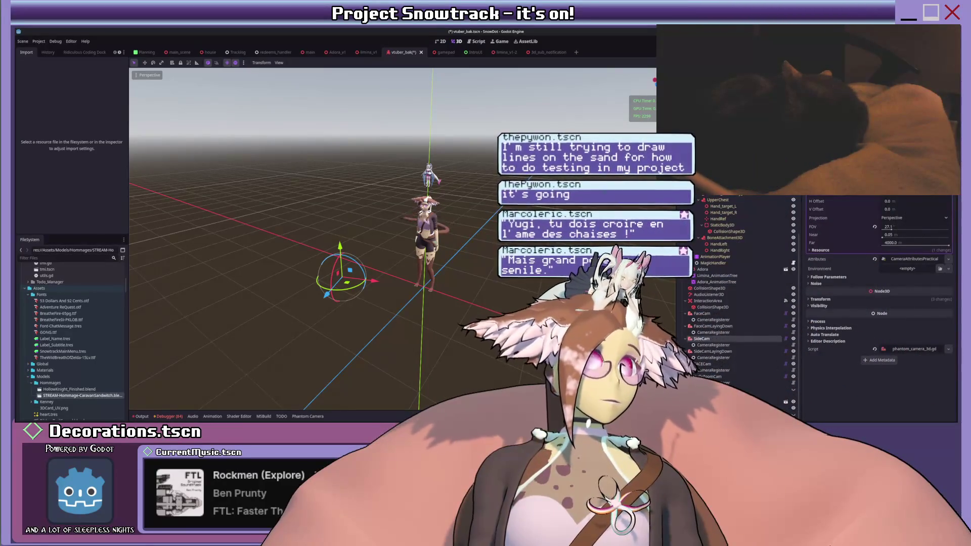
pyautogui.scroll(-5, 719, 208)
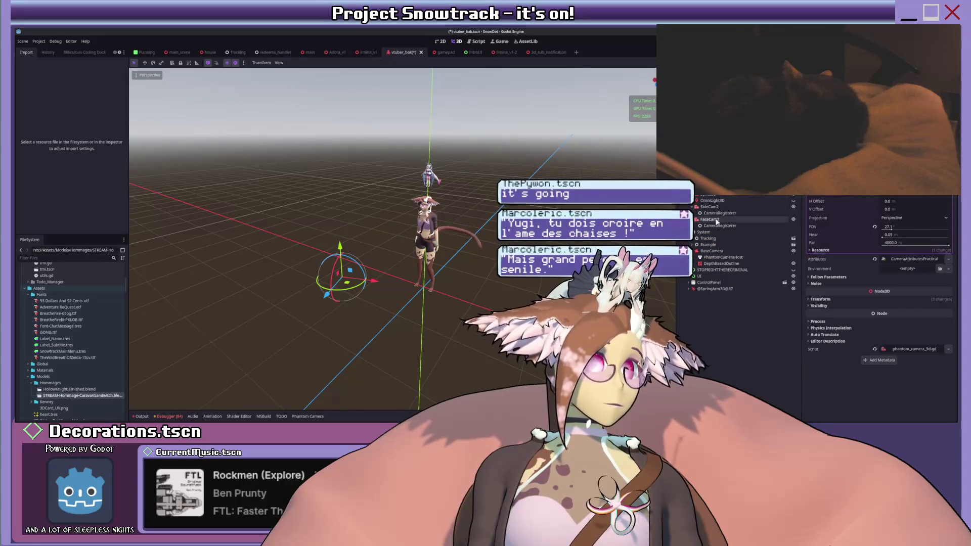
pyautogui.click(719, 208)
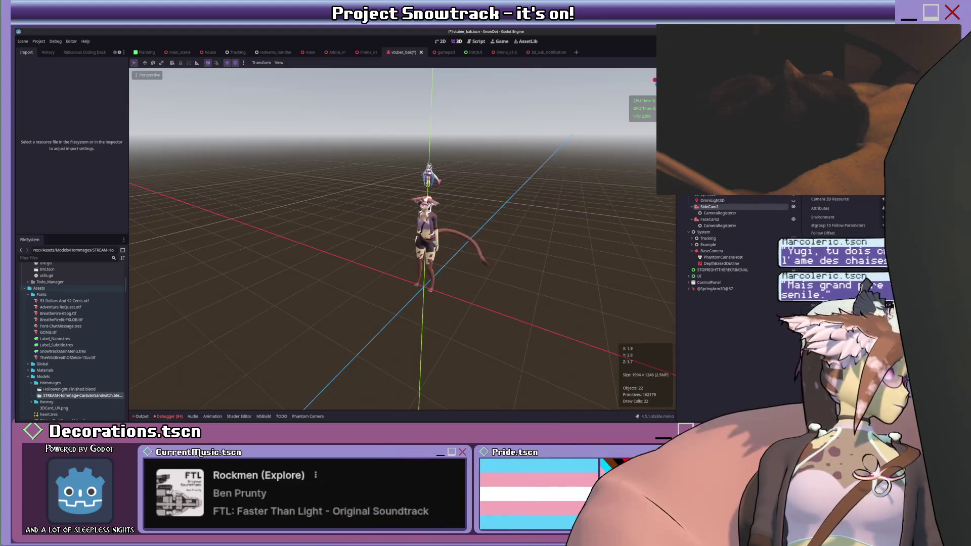
pyautogui.moveTo(485, 188); pyautogui.dragTo(441, 223, button='middle')
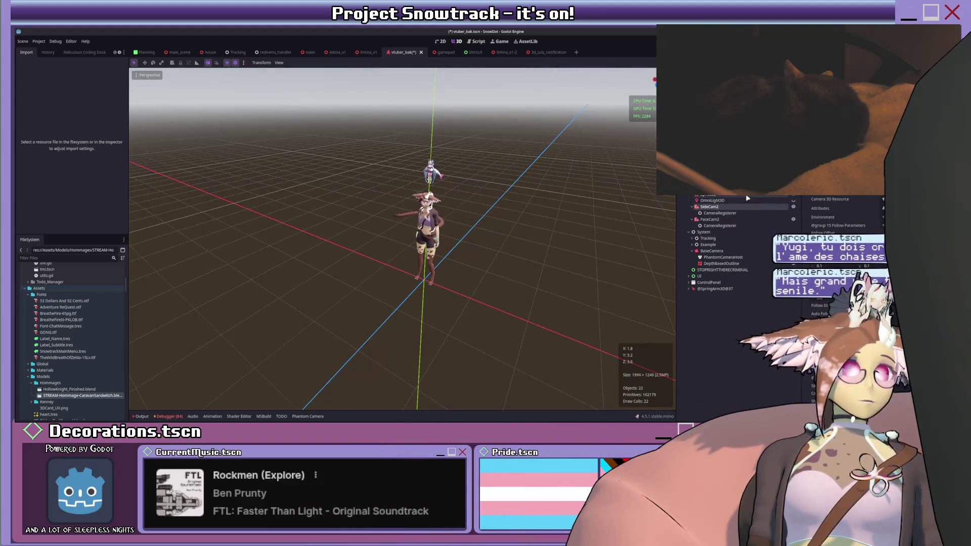
pyautogui.scroll(5, 709, 333)
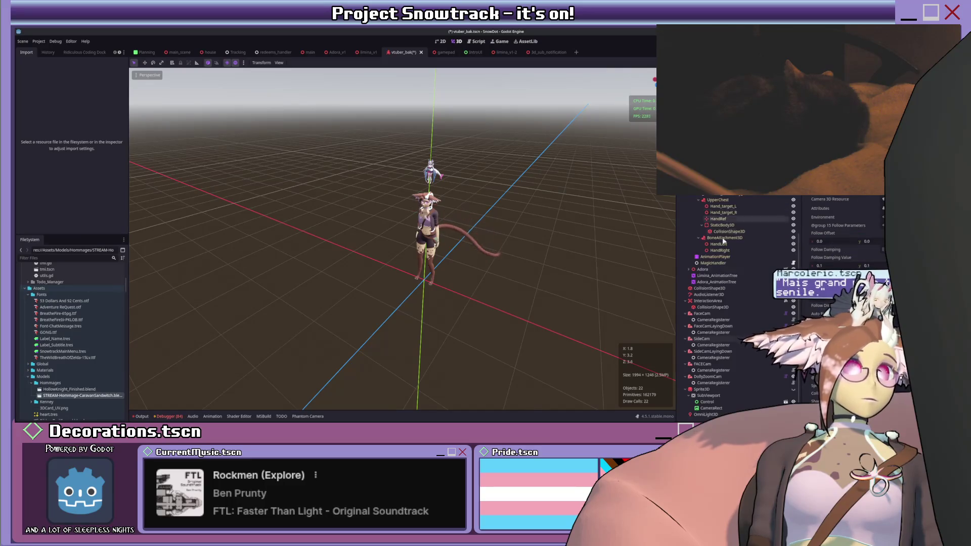
pyautogui.click(710, 339)
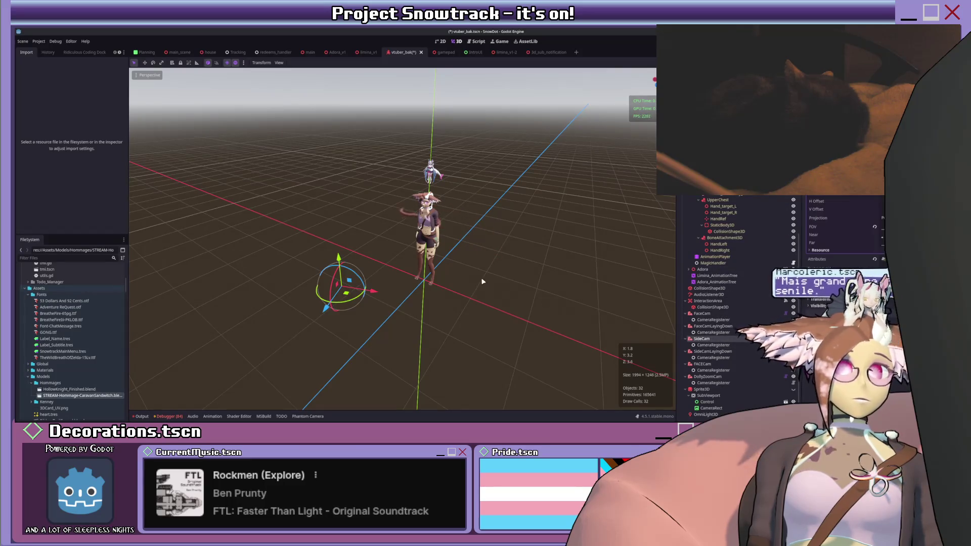
pyautogui.click(711, 352)
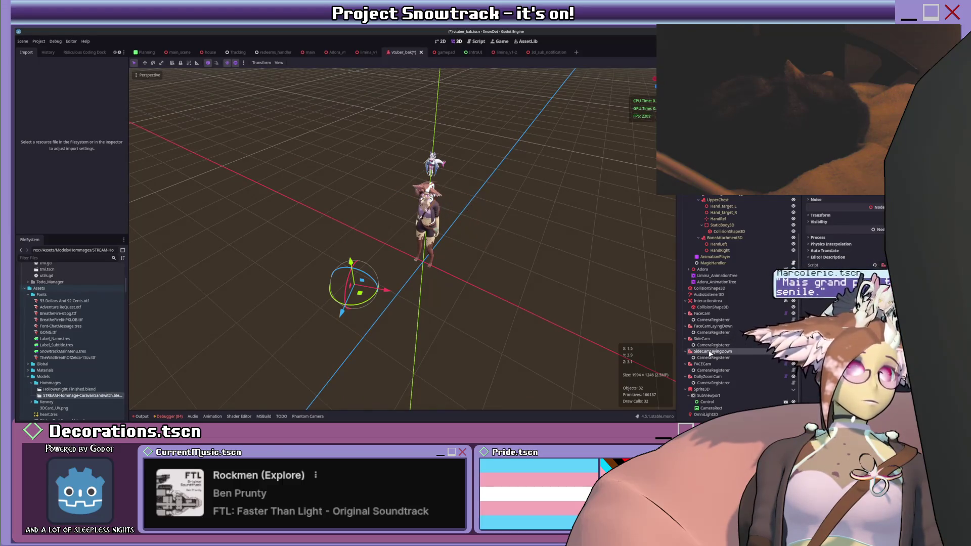
# - Check the camera's transform, move SideCamLayingDown beside the character, then save and run with F5
pyautogui.click(827, 216)
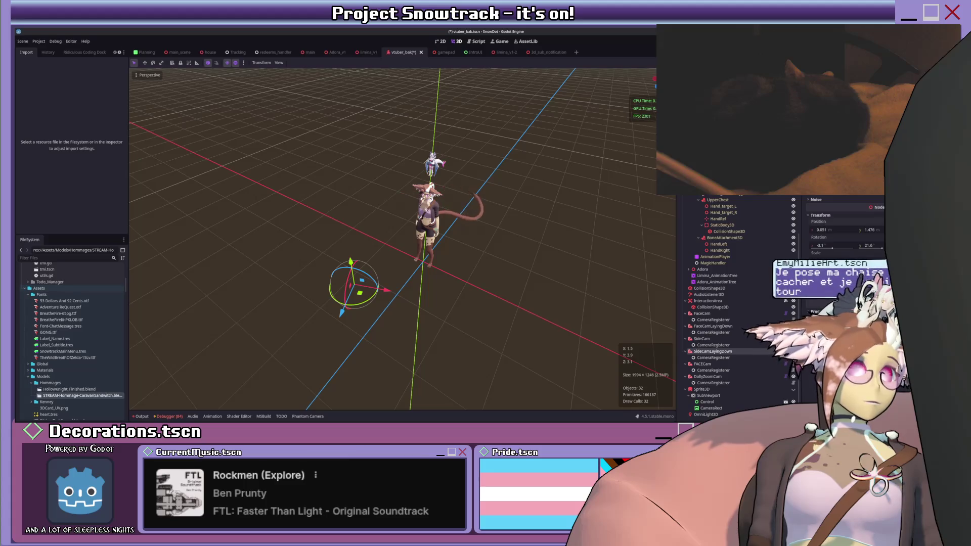
pyautogui.scroll(-10, 710, 210)
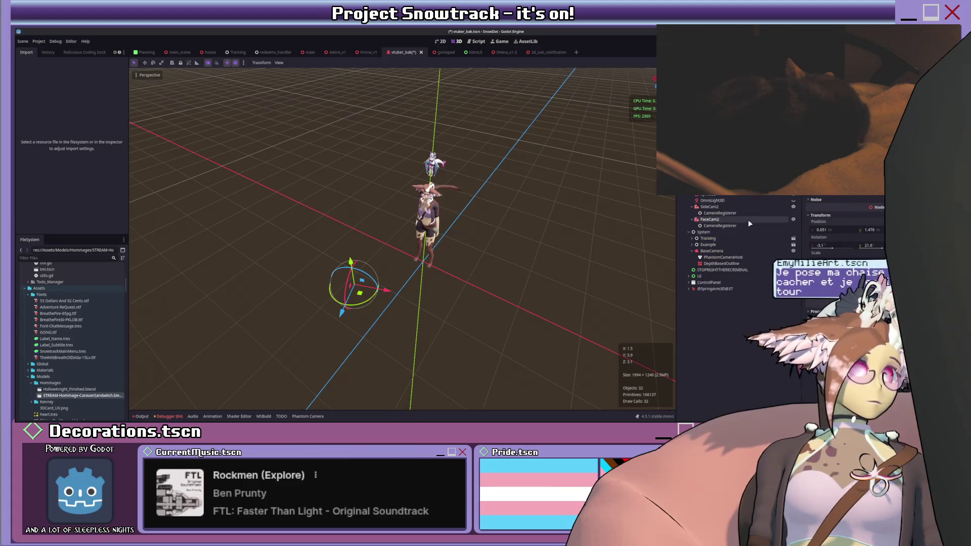
pyautogui.click(709, 207)
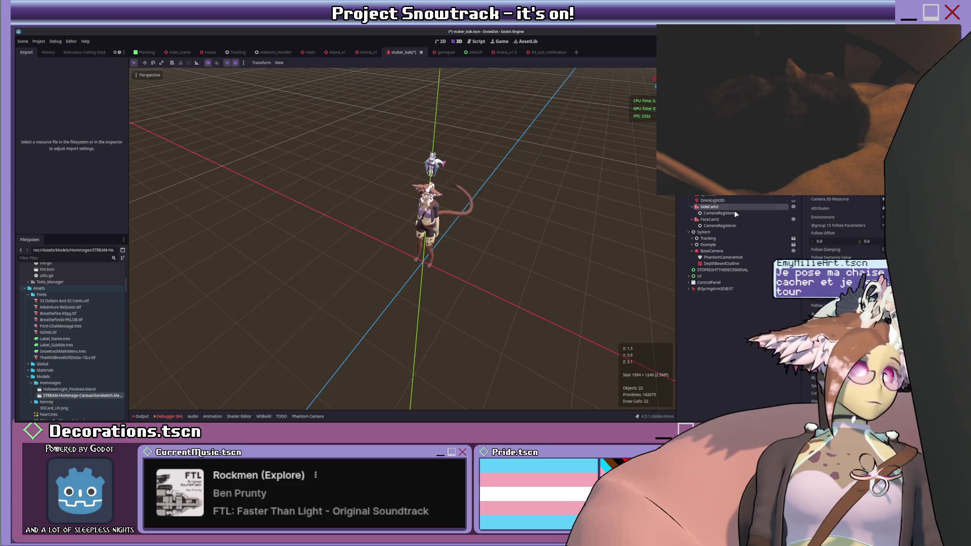
pyautogui.scroll(-3, 848, 228)
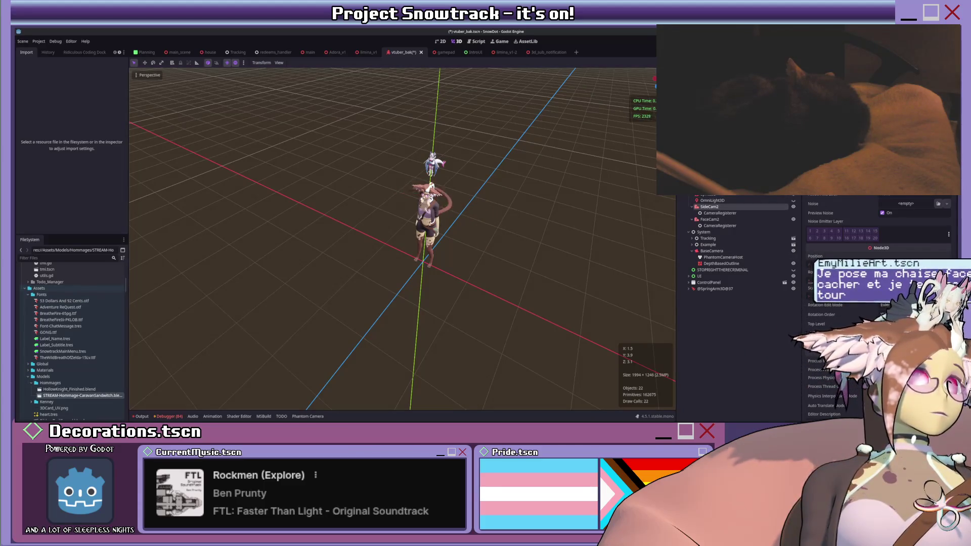
pyautogui.scroll(5, 684, 269)
pyautogui.moveTo(359, 293); pyautogui.dragTo(370, 296)
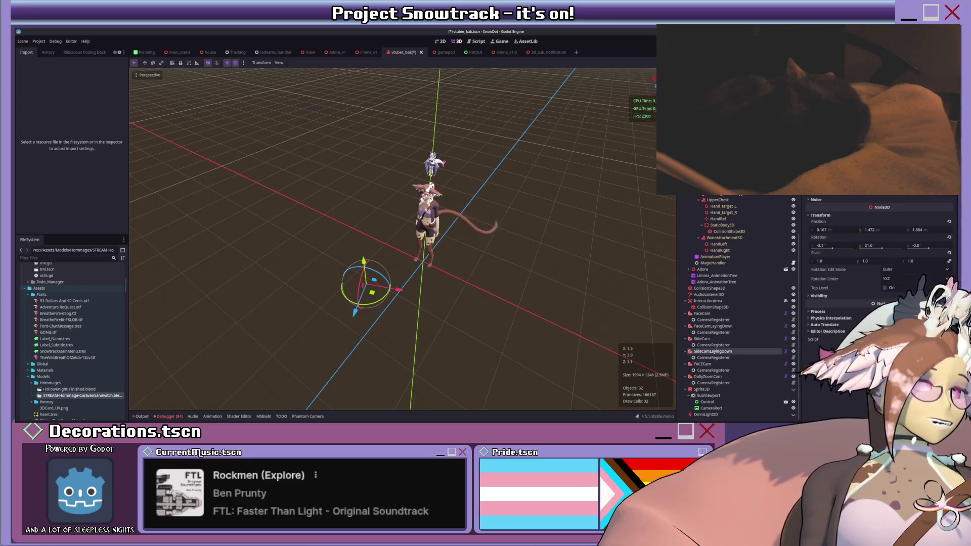
pyautogui.press('F5')
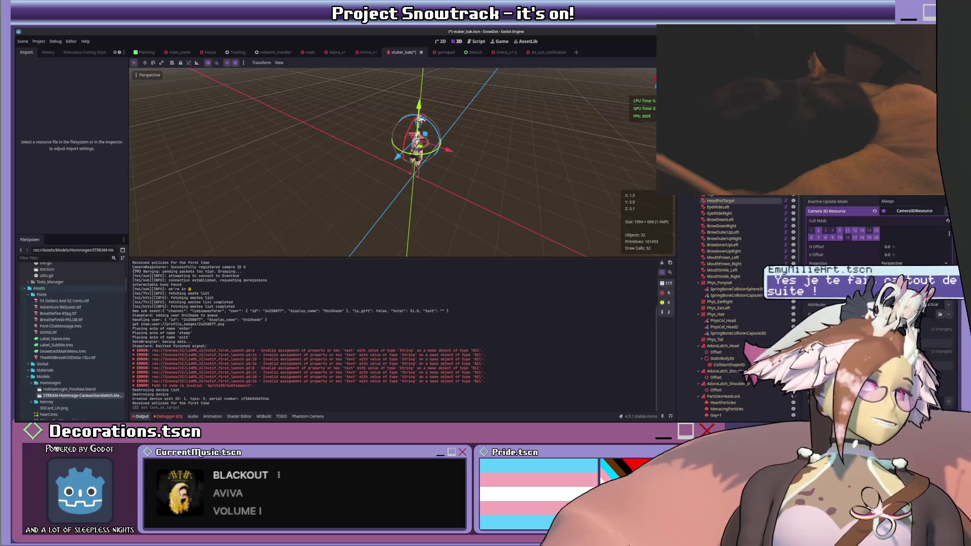
# - Inspect CameraRegisterer and DollyZoomCam, save the scene, and select FaceCamLayingDown
pyautogui.scroll(3, 739, 226)
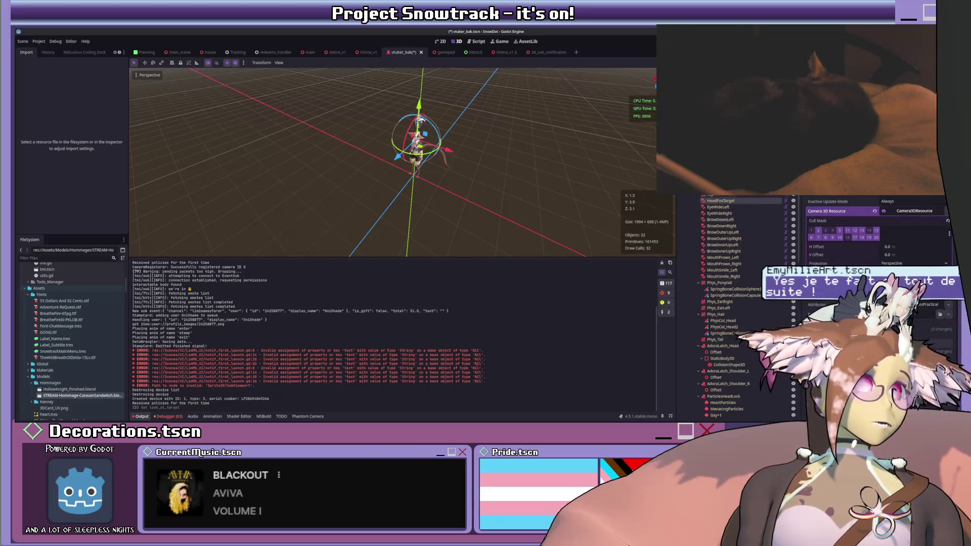
pyautogui.click(701, 197)
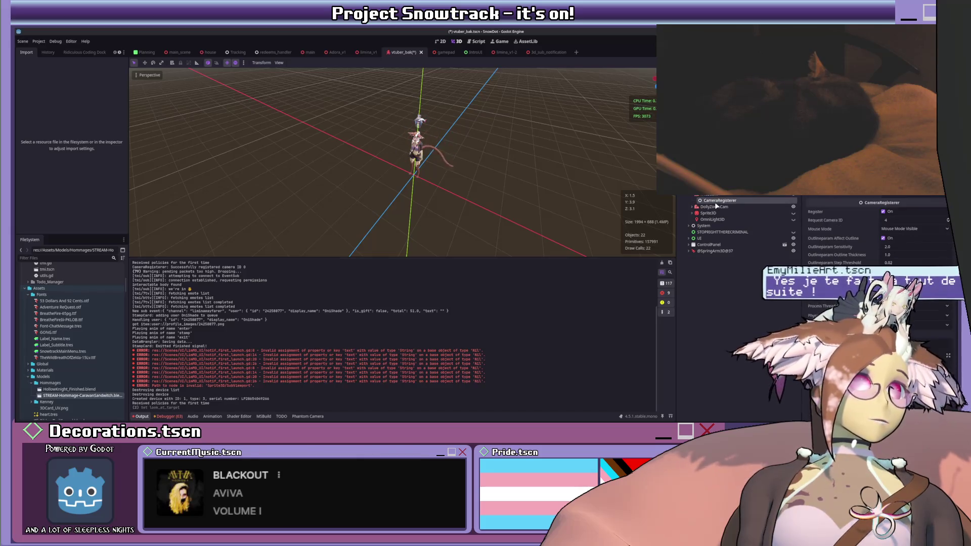
pyautogui.click(716, 206)
pyautogui.hotkey('ctrl', 's')
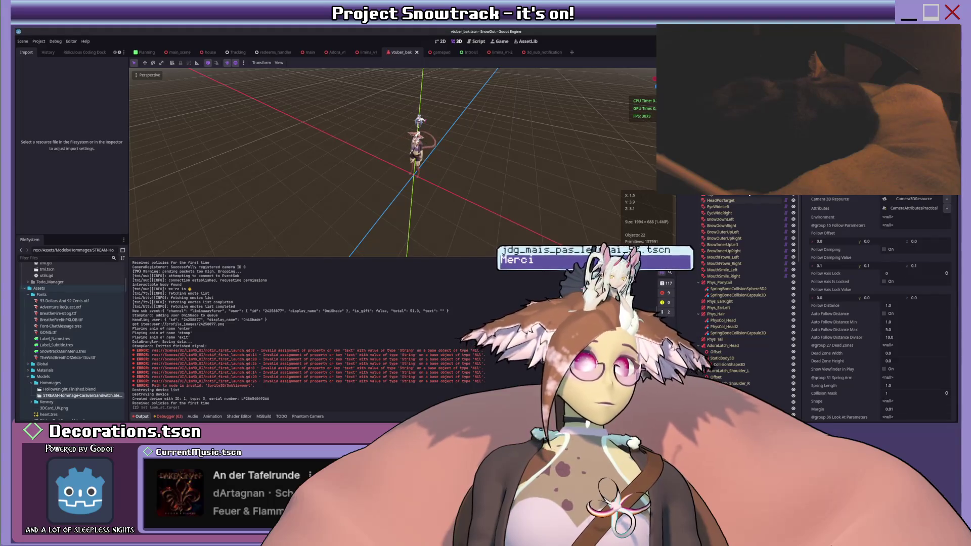
pyautogui.scroll(-5, 696, 207)
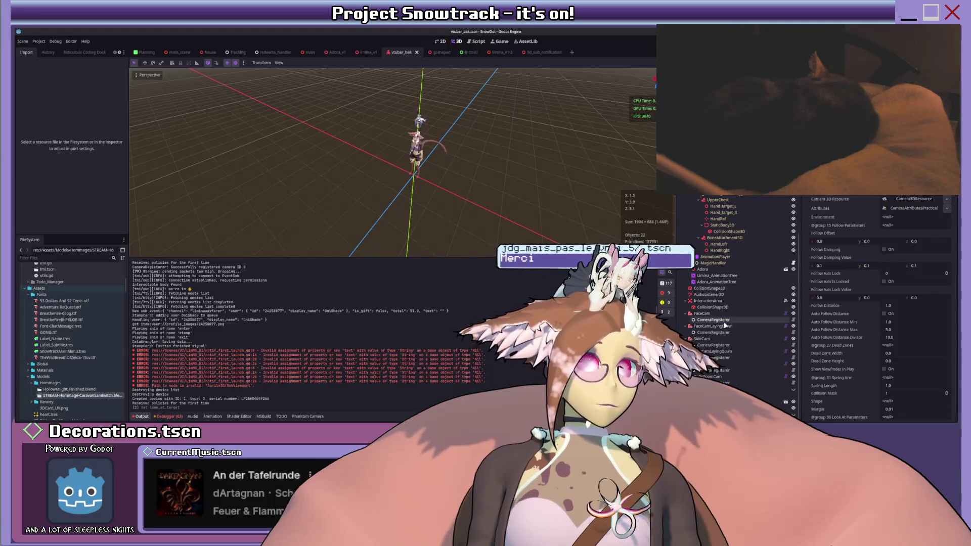
pyautogui.click(723, 326)
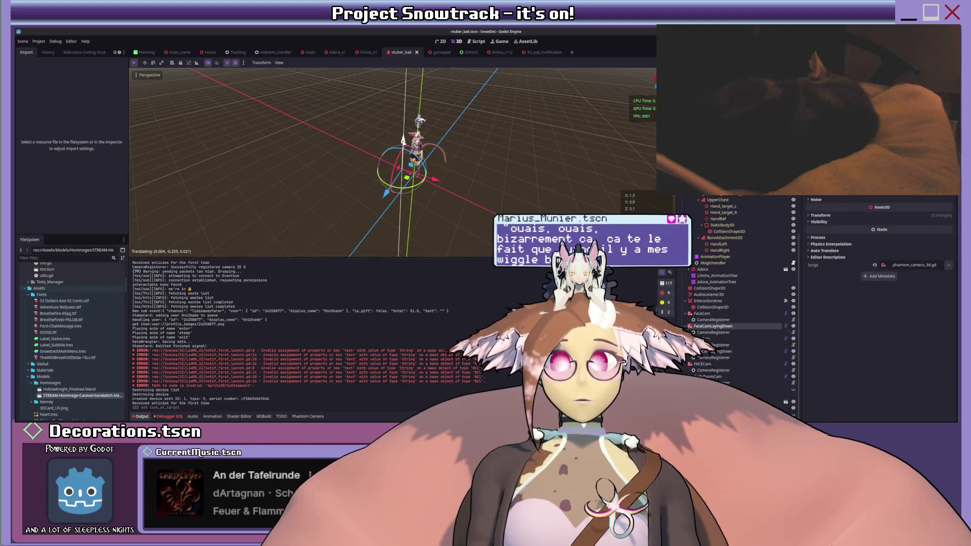
# - Confirm FaceCamLayingDown's new position and raise SideCamLayingDown higher
pyautogui.press('Return')
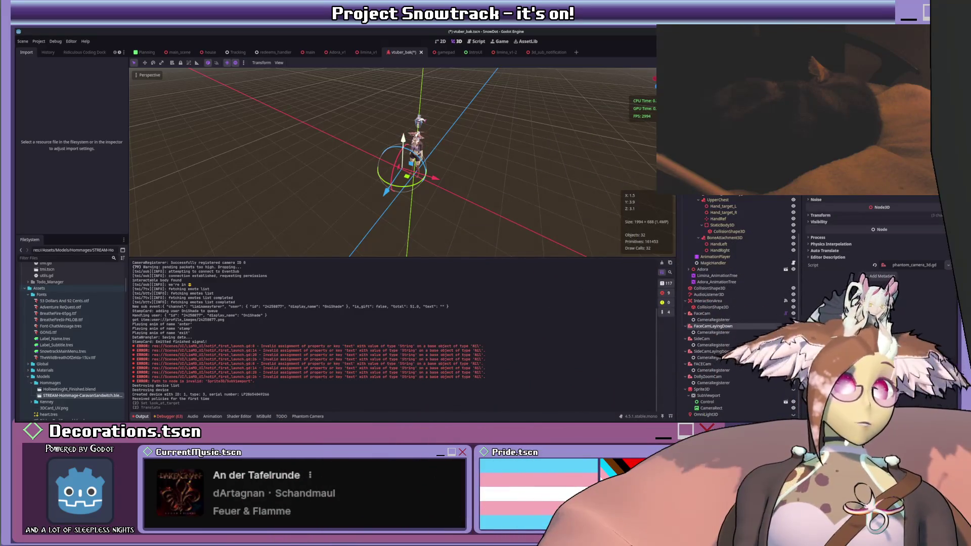
pyautogui.click(719, 350)
pyautogui.moveTo(388, 198)
pyautogui.mouseDown()
pyautogui.moveTo(391, 158)
pyautogui.moveTo(392, 200)
pyautogui.moveTo(371, 217)
pyautogui.moveTo(376, 228)
pyautogui.mouseUp()
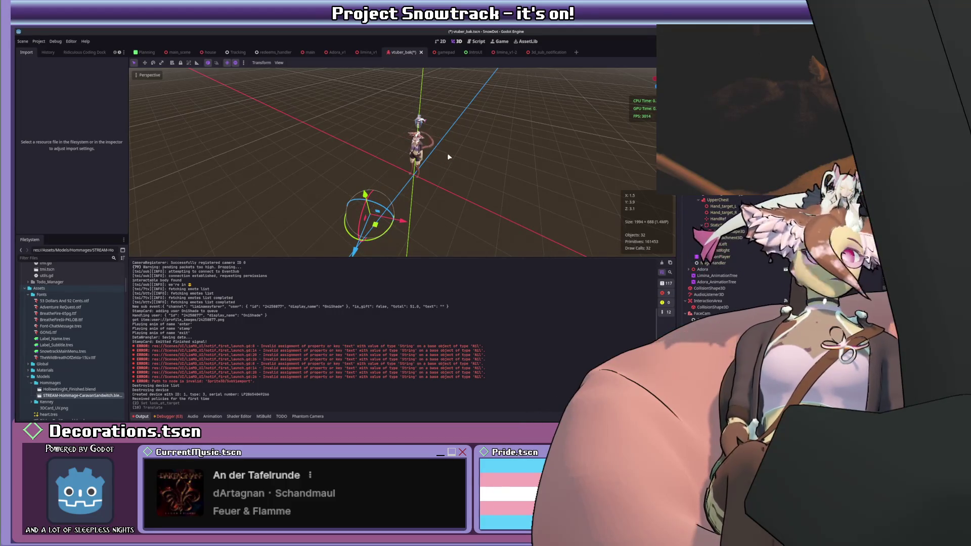
# - Fine-tune SideCamLayingDown's position and rotation beside the character from a few viewing angles
pyautogui.moveTo(496, 195)
pyautogui.mouseDown(button='middle')
pyautogui.moveTo(538, 186)
pyautogui.moveTo(476, 208)
pyautogui.mouseUp(button='middle')
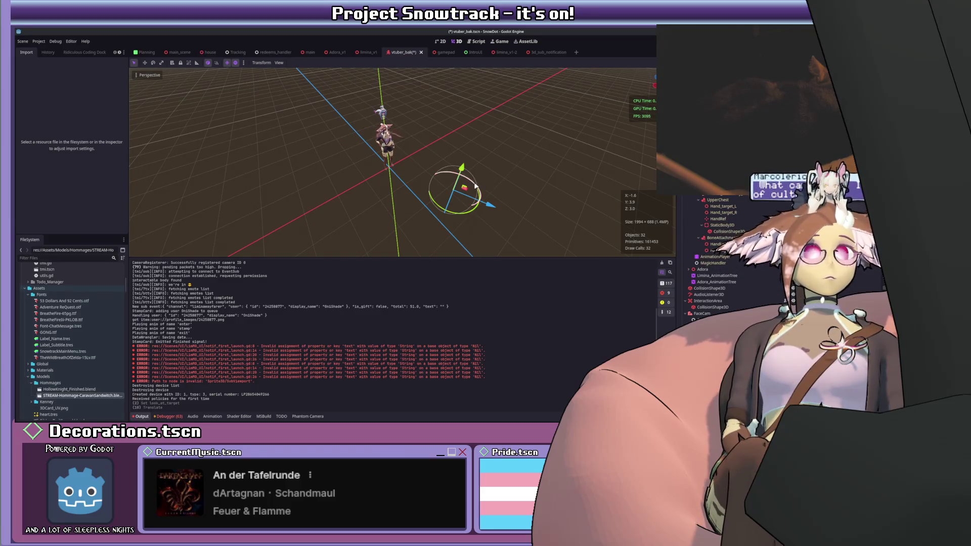
pyautogui.moveTo(504, 122)
pyautogui.mouseDown(button='middle')
pyautogui.moveTo(486, 119)
pyautogui.moveTo(408, 243)
pyautogui.mouseUp(button='middle')
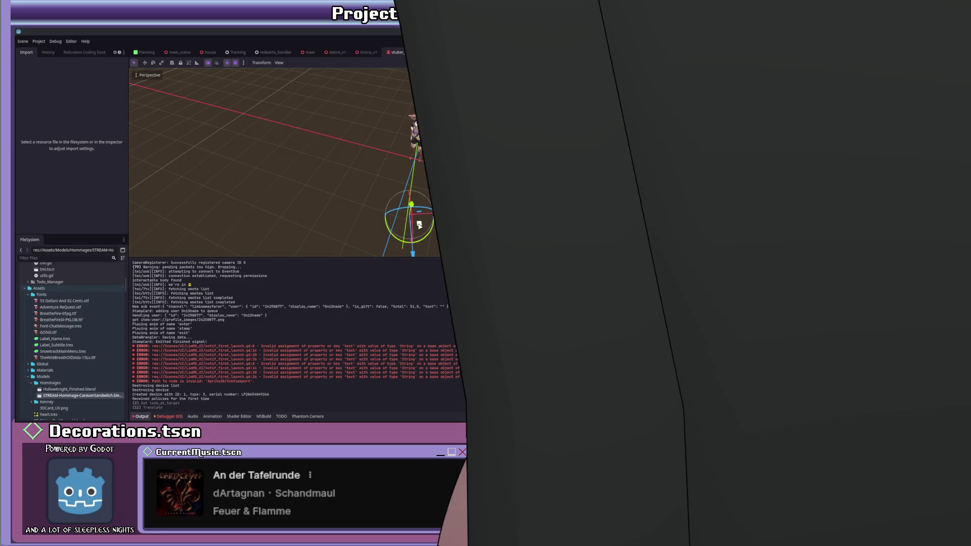
pyautogui.moveTo(419, 224); pyautogui.dragTo(412, 220)
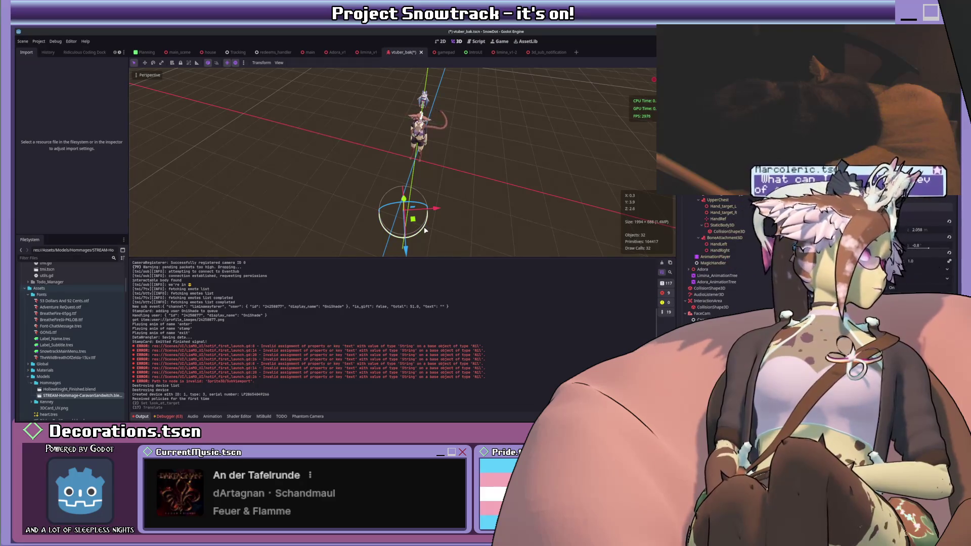
pyautogui.moveTo(426, 229); pyautogui.dragTo(428, 227)
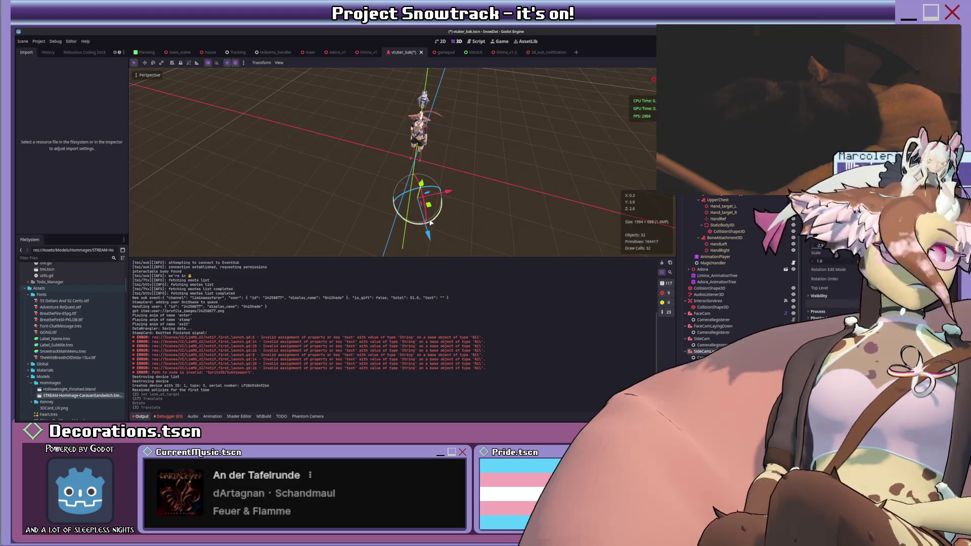
pyautogui.moveTo(447, 191); pyautogui.dragTo(456, 189)
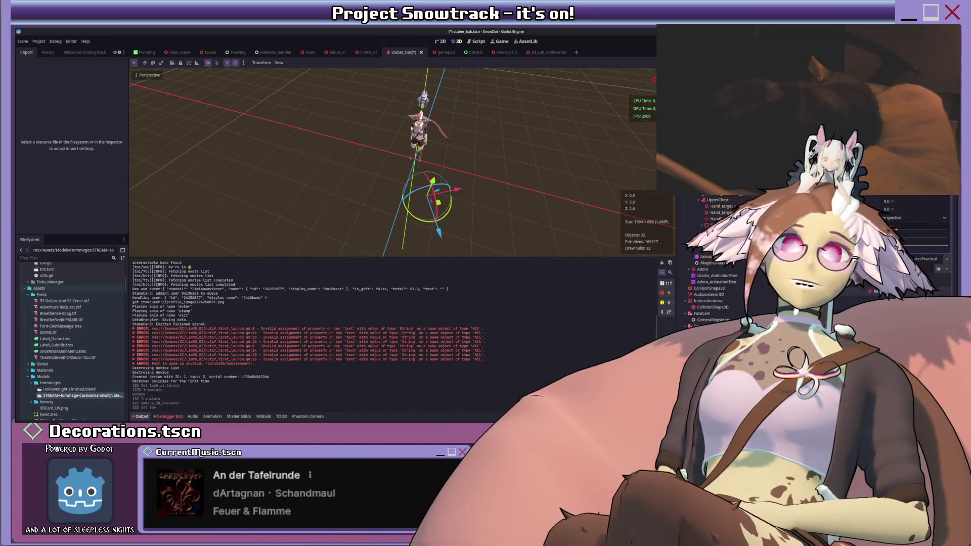
# - Undo two FOV edits to restore 27.1, then nudge SideCamLayingDown slightly along X to 0.53
pyautogui.hotkey('ctrl', 'z')
pyautogui.hotkey('ctrl', 'z')
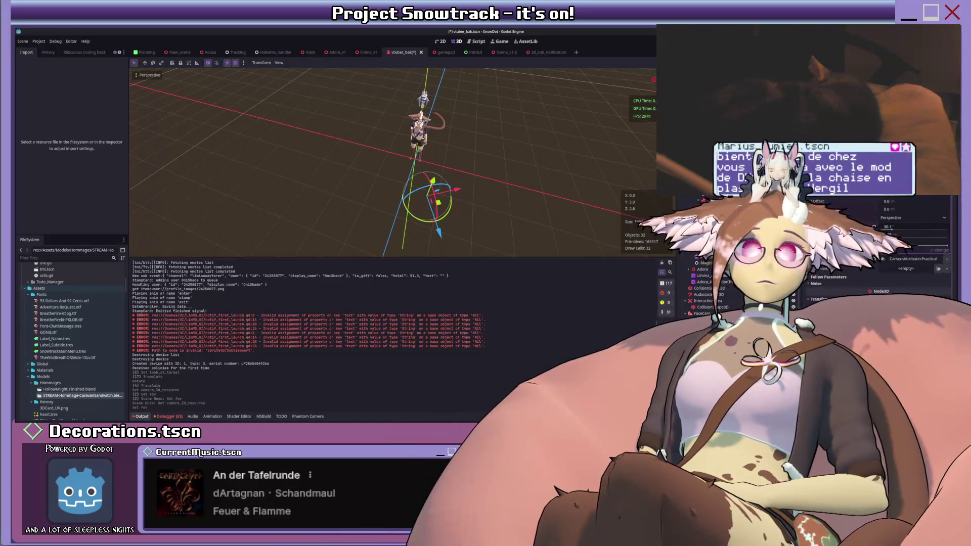
pyautogui.hotkey('ctrl', 'z')
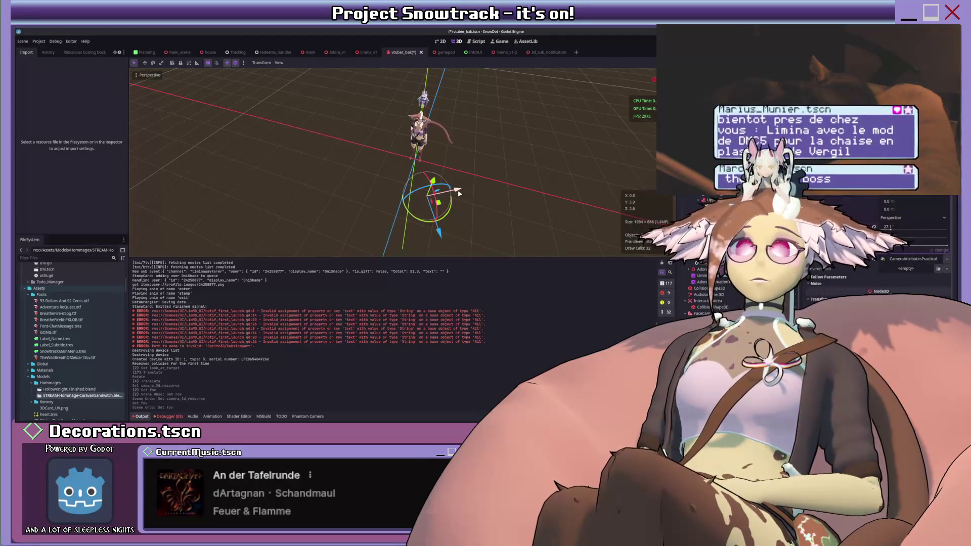
pyautogui.moveTo(455, 190); pyautogui.dragTo(455, 192)
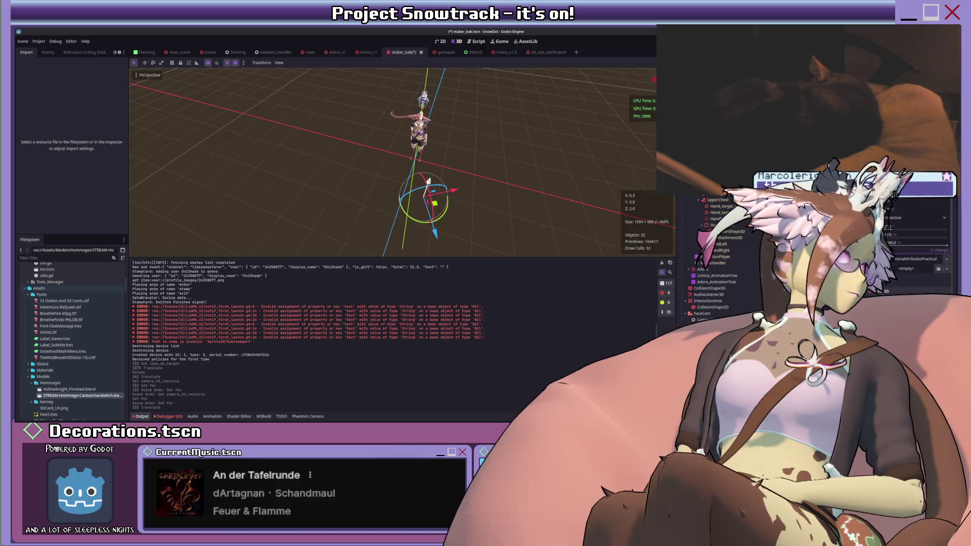
pyautogui.moveTo(428, 181); pyautogui.dragTo(428, 182)
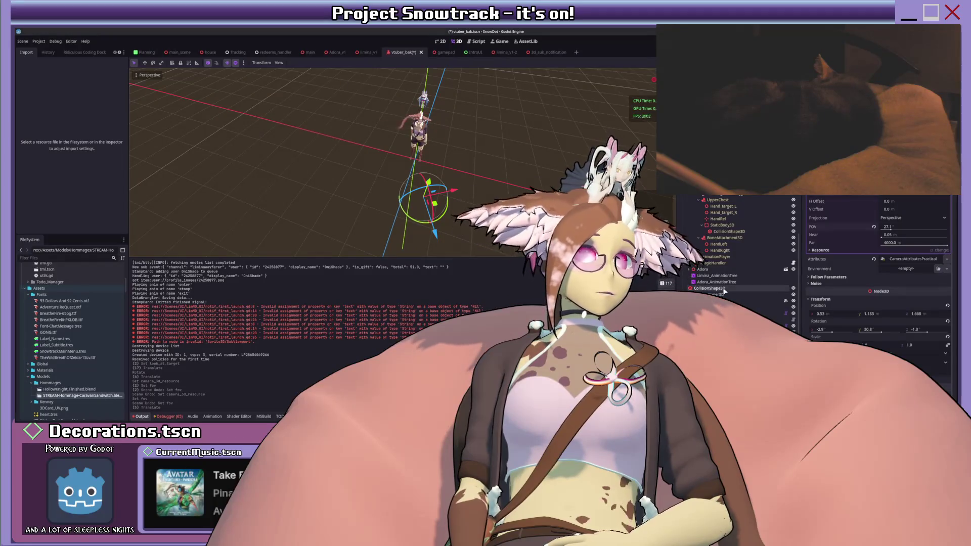
pyautogui.press('Down')
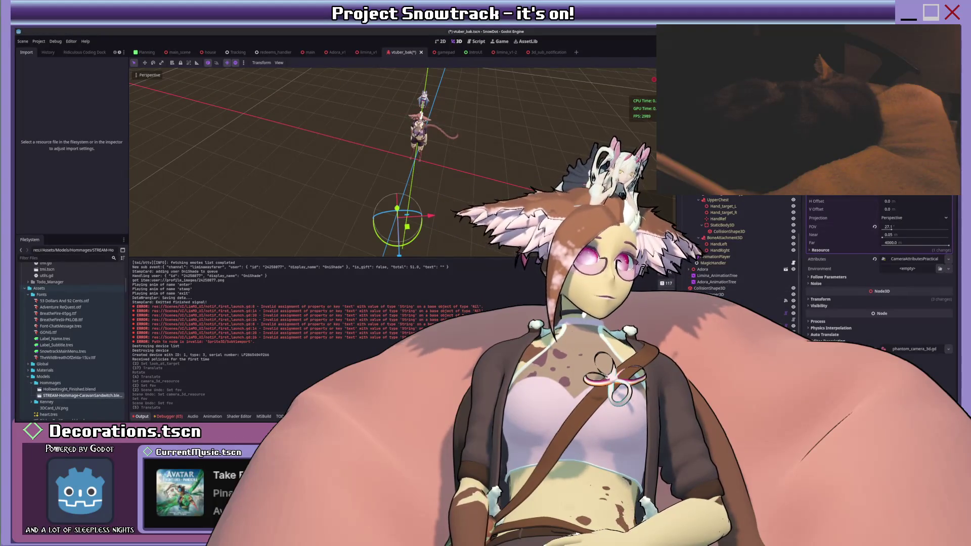
# - Slightly adjust the position and rotation of the camera beside the character
pyautogui.press('Down')
pyautogui.moveTo(420, 171); pyautogui.dragTo(424, 183)
pyautogui.moveTo(424, 183); pyautogui.dragTo(436, 171, button='middle')
pyautogui.moveTo(438, 174)
pyautogui.mouseDown()
pyautogui.moveTo(427, 162)
pyautogui.moveTo(452, 187)
pyautogui.moveTo(447, 173)
pyautogui.mouseUp()
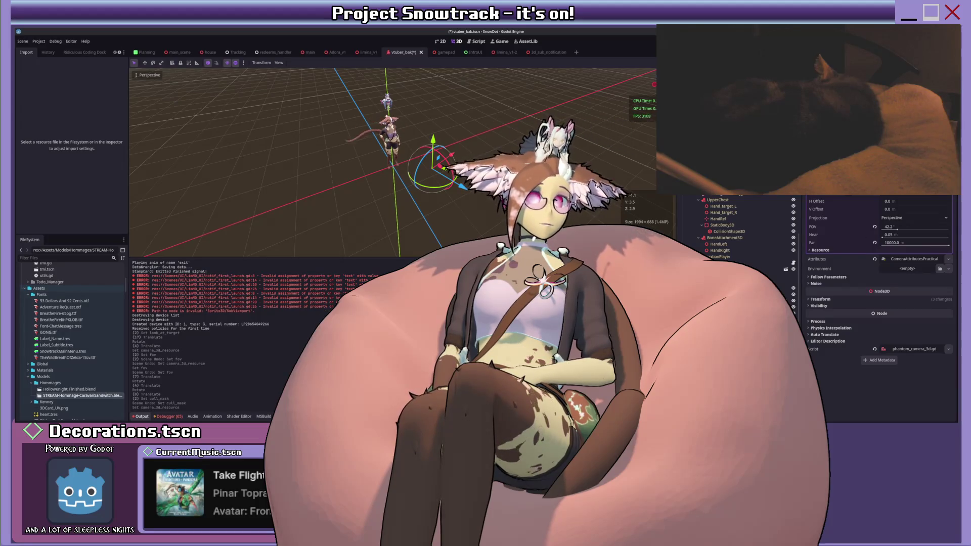
# - Revert the FOV 42.2 camera's Far distance to 4000, then lower the field of view below 27.1
pyautogui.press('Down')
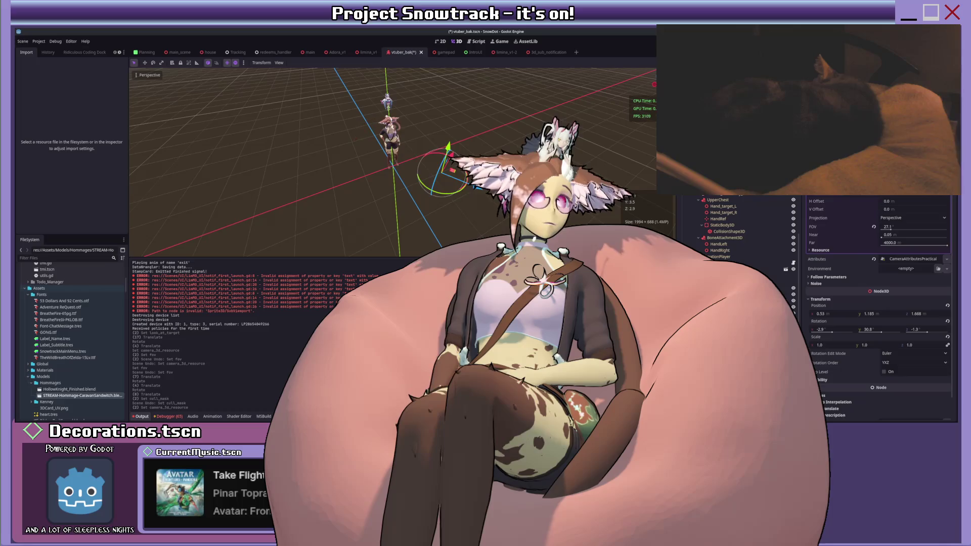
pyautogui.press('Down')
pyautogui.click(875, 243)
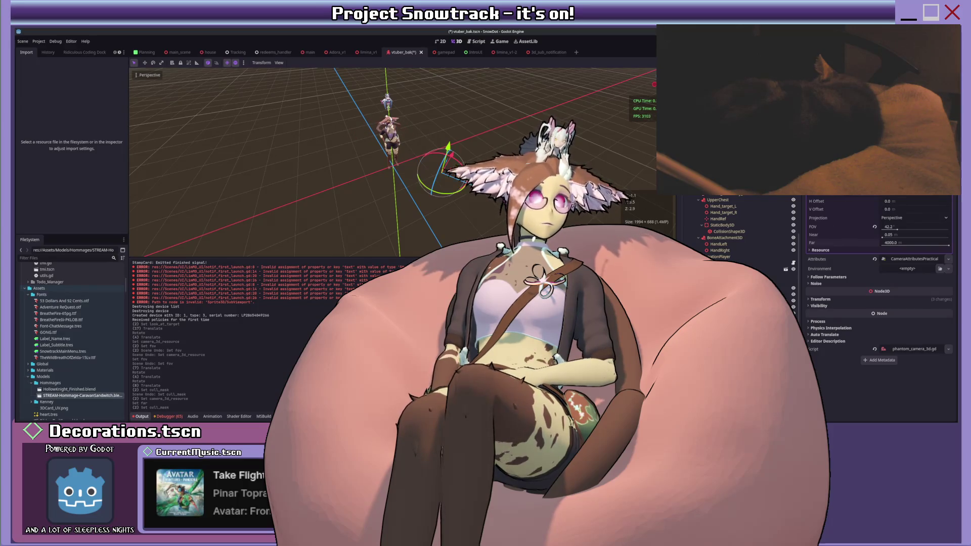
pyautogui.moveTo(888, 231); pyautogui.dragTo(890, 231)
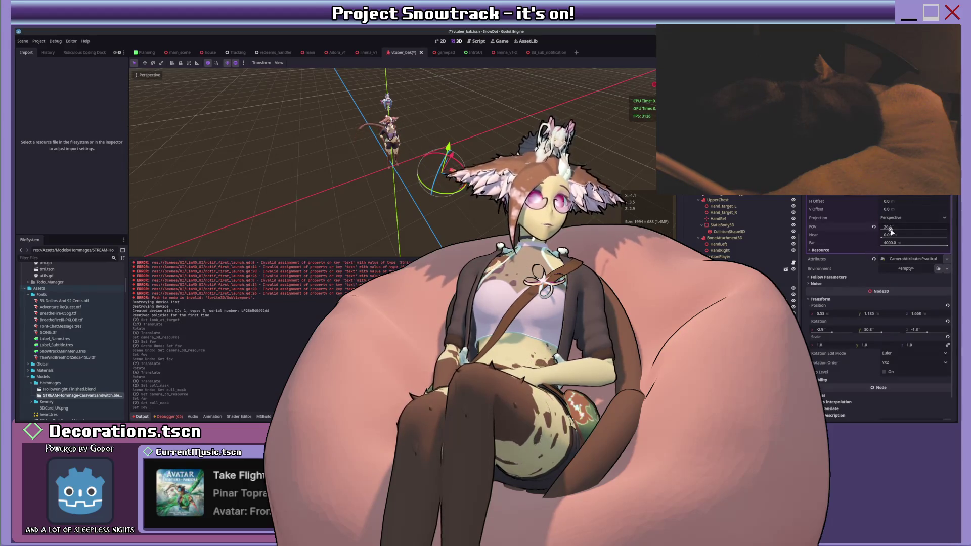